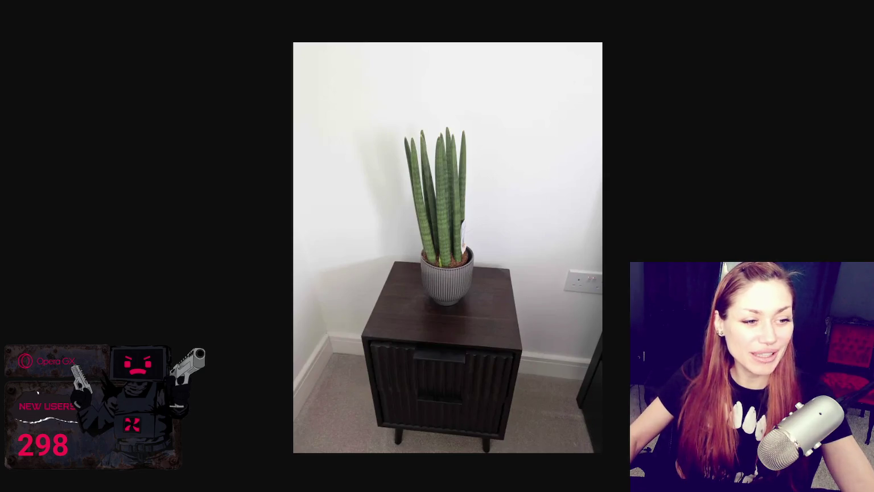
Step forward through the plant photos to the picture of two potted palm trees by the lawn.
drag(216, 227, 781, 4)
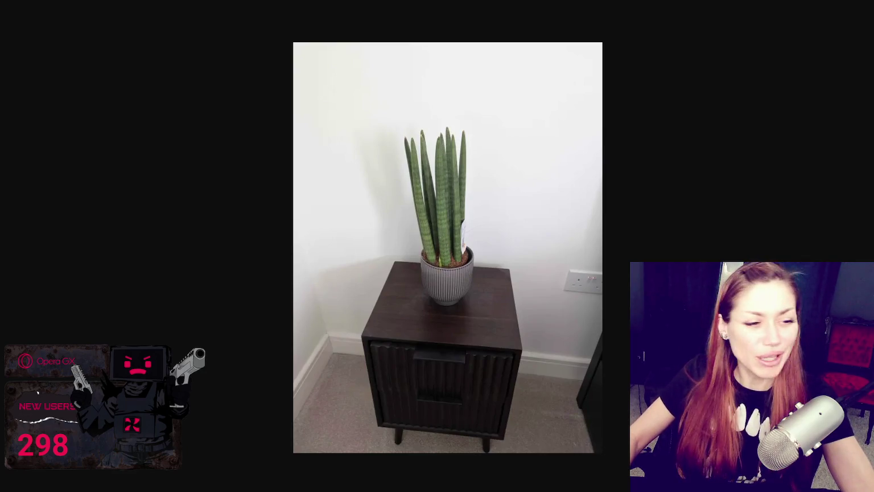
click(557, 204)
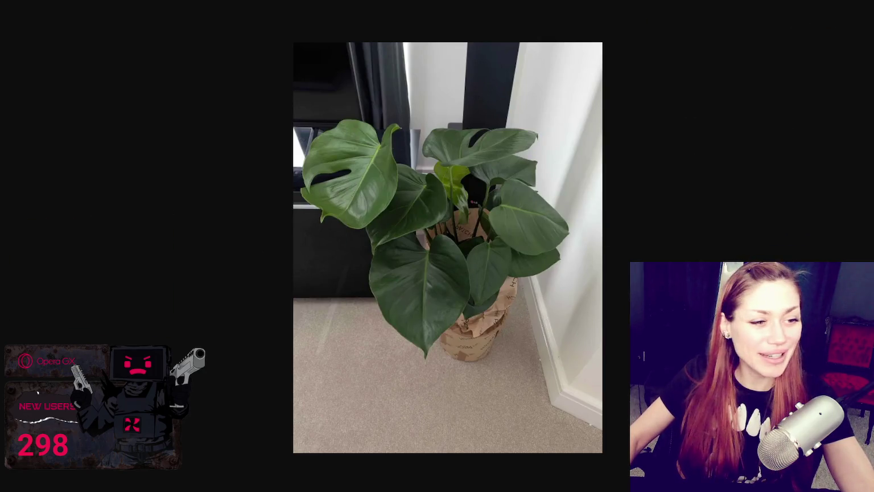
key(Right)
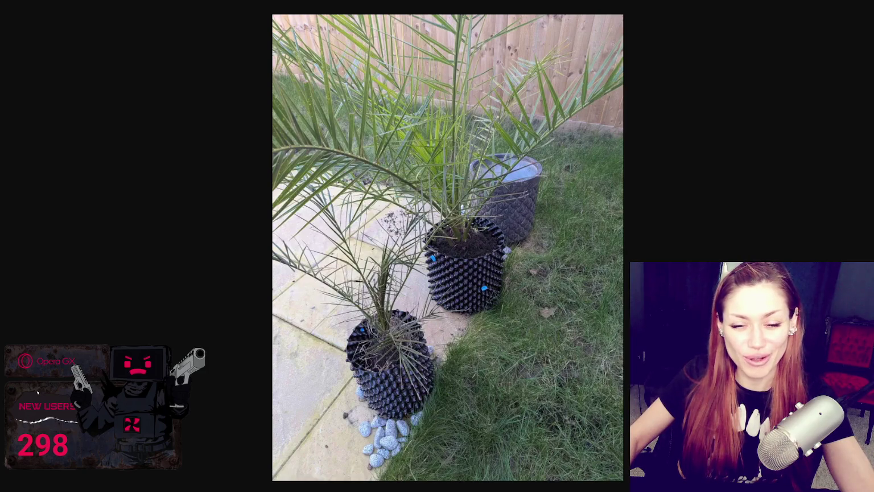
Go back to the photo of the snake plant on the dark nightstand.
key(Right)
key(Right)
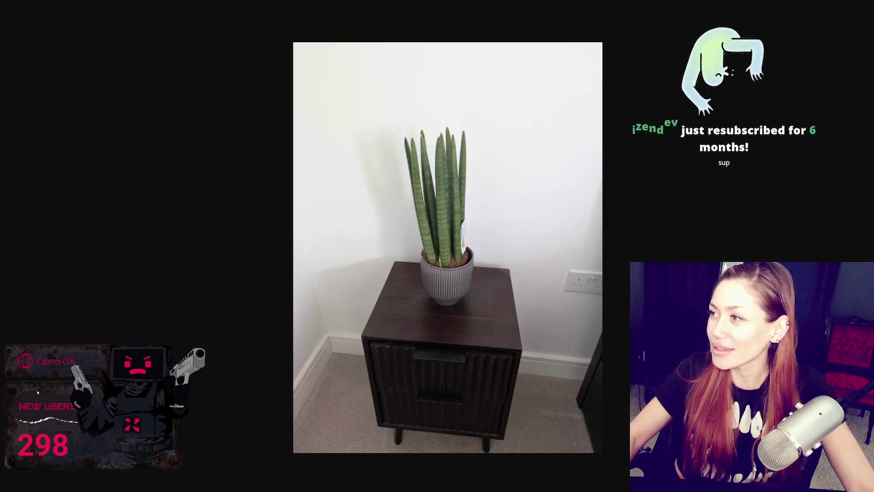
In the 'uk plug' image results, preview the two-pack UK travel adapter image.
key(ctrl+w)
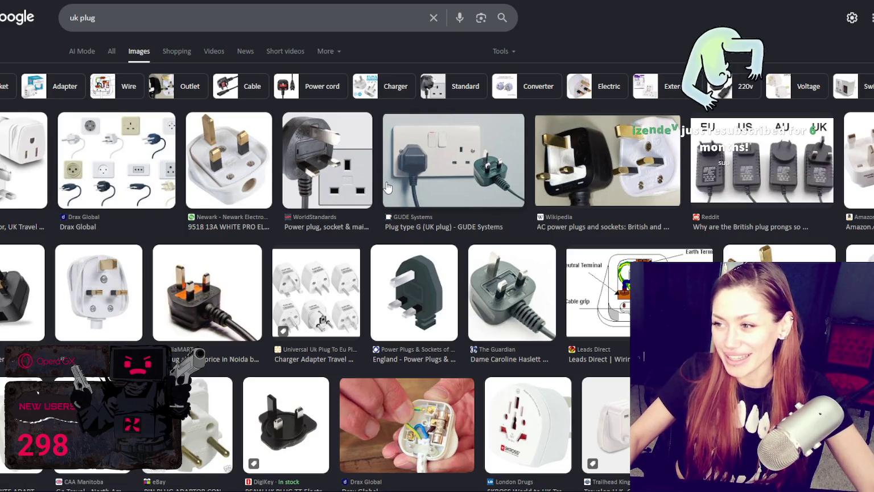
scroll(583, 178, down, 1)
scroll(583, 179, down, 1)
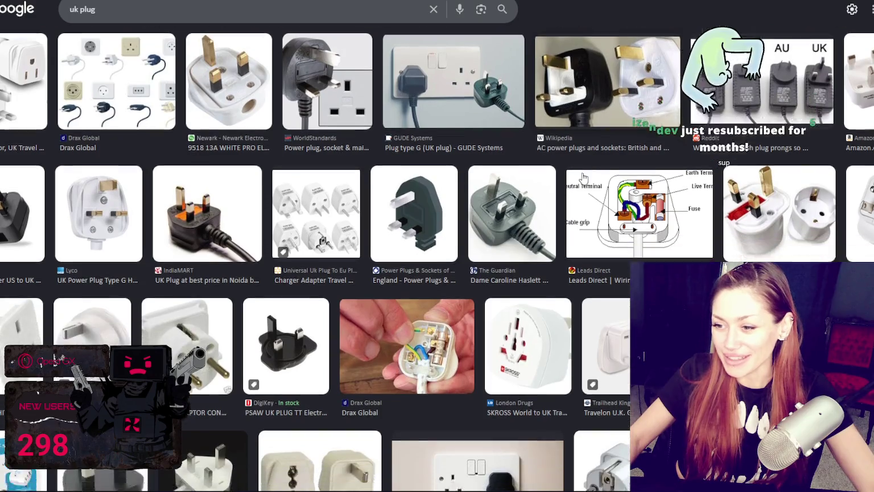
scroll(583, 179, down, 1)
scroll(584, 179, up, 2)
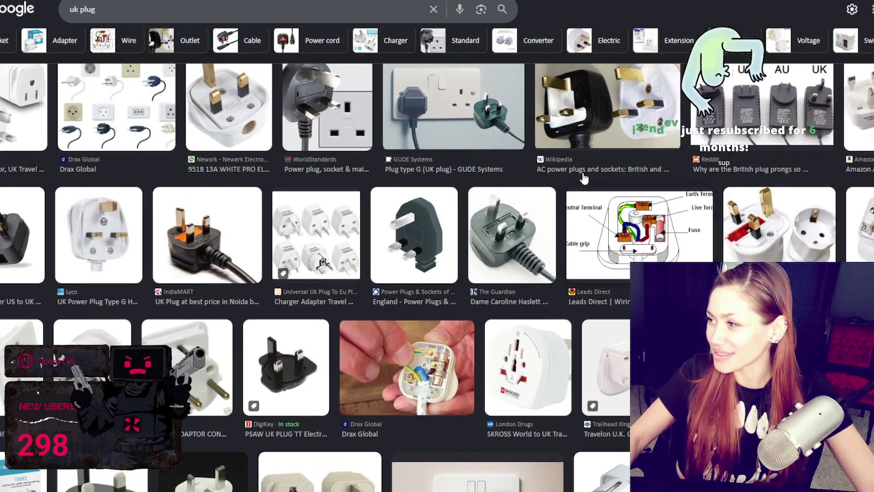
click(858, 105)
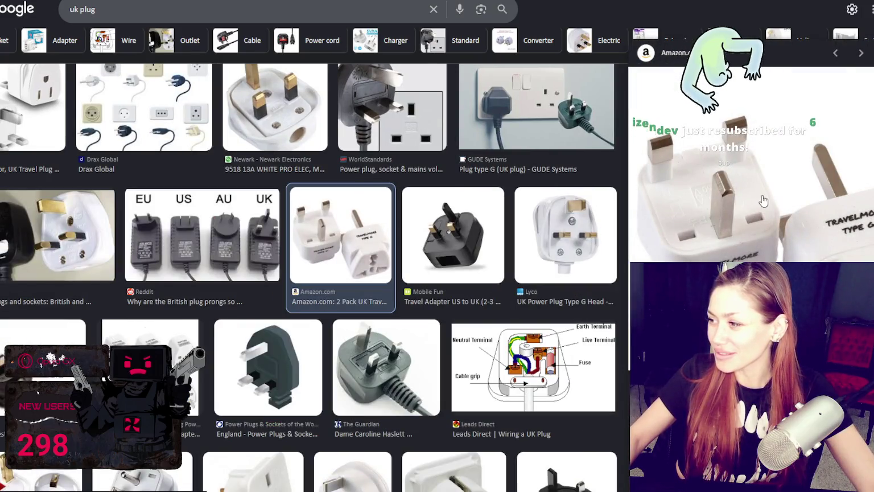
Preview the black UK plug with the orange base, then close the page.
scroll(393, 344, down, 3)
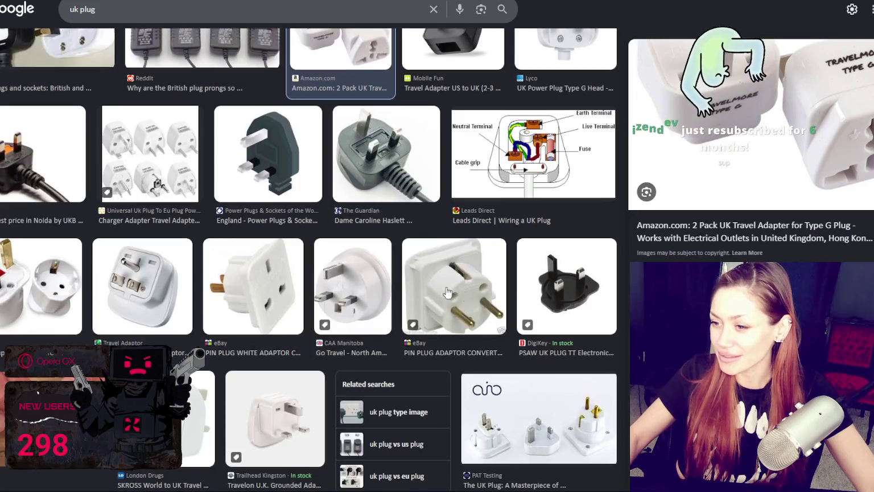
scroll(393, 343, down, 2)
scroll(392, 346, down, 3)
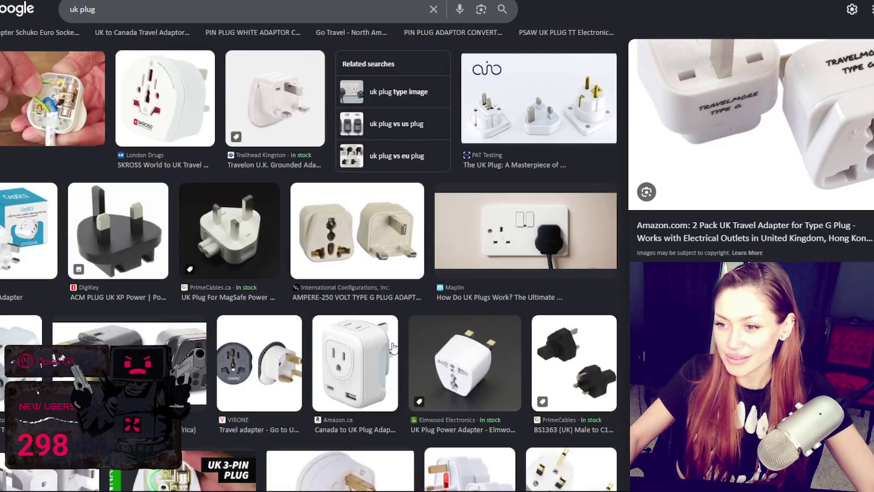
scroll(392, 346, down, 3)
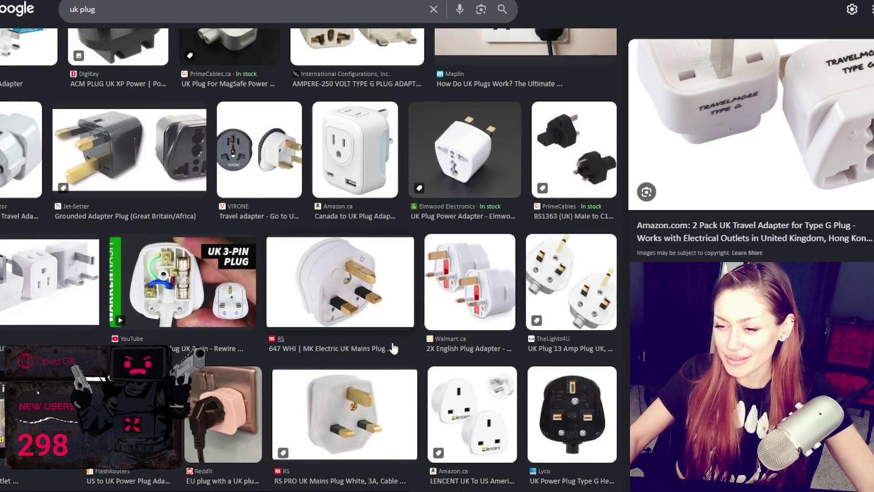
scroll(392, 347, down, 1)
scroll(393, 348, down, 3)
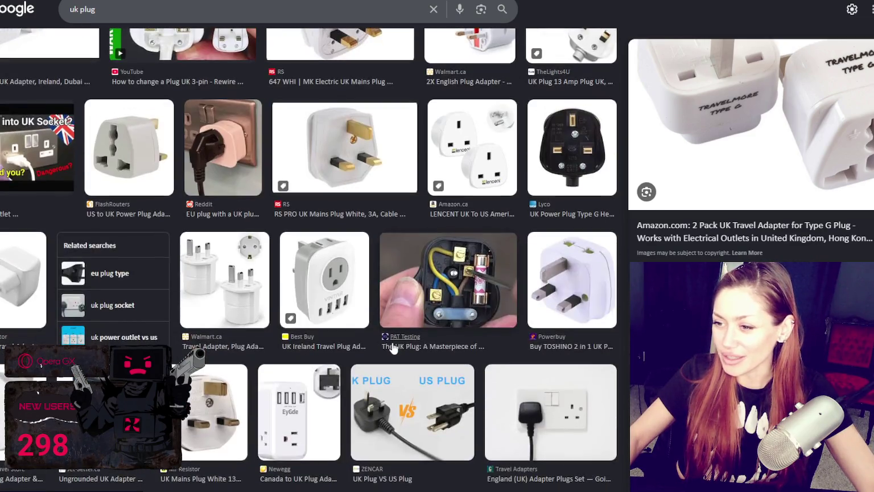
scroll(394, 341, down, 3)
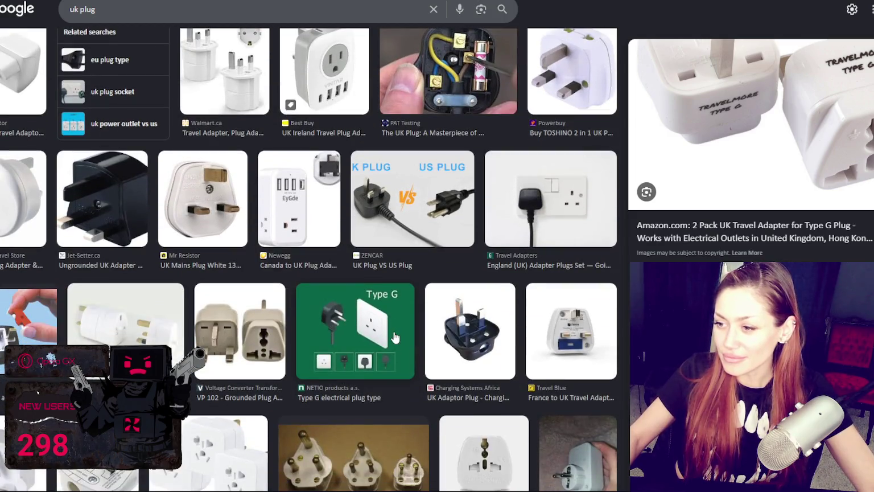
scroll(393, 340, down, 3)
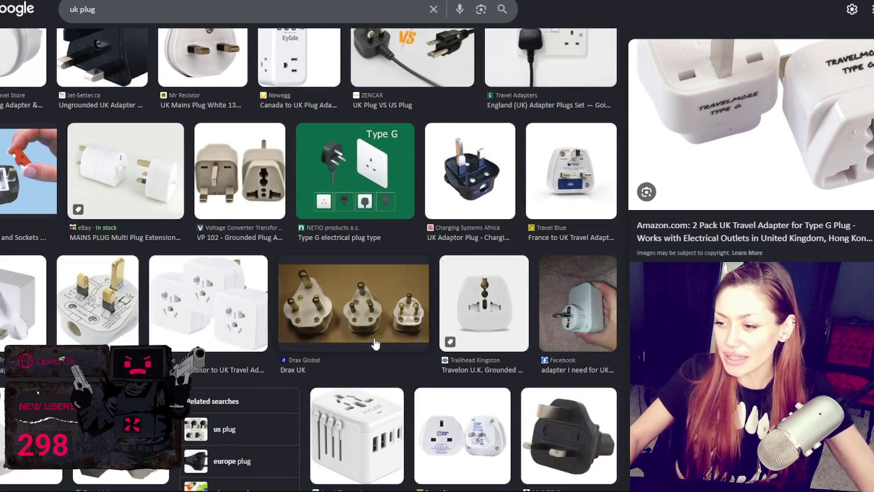
scroll(369, 330, up, 3)
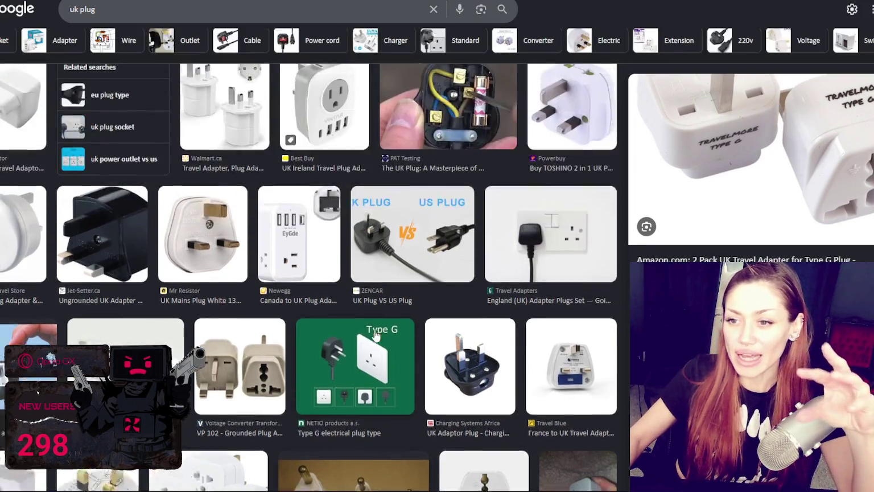
scroll(366, 301, up, 3)
scroll(227, 290, up, 2)
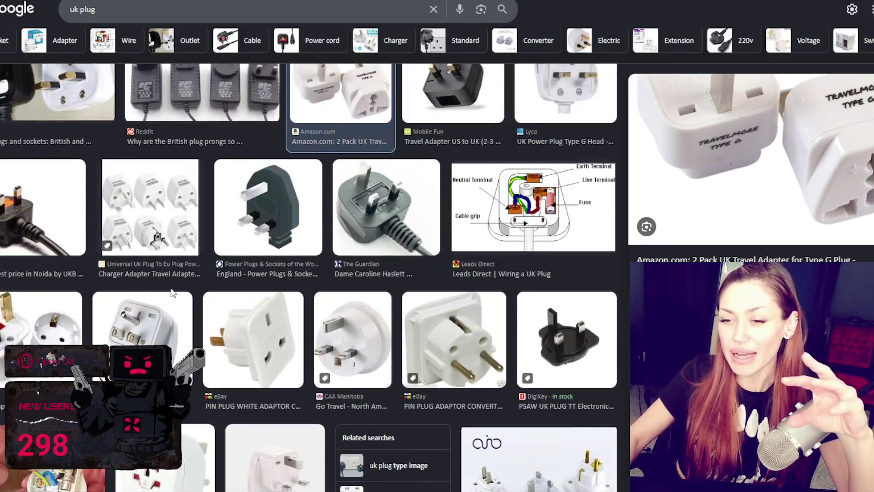
scroll(162, 281, up, 2)
click(820, 362)
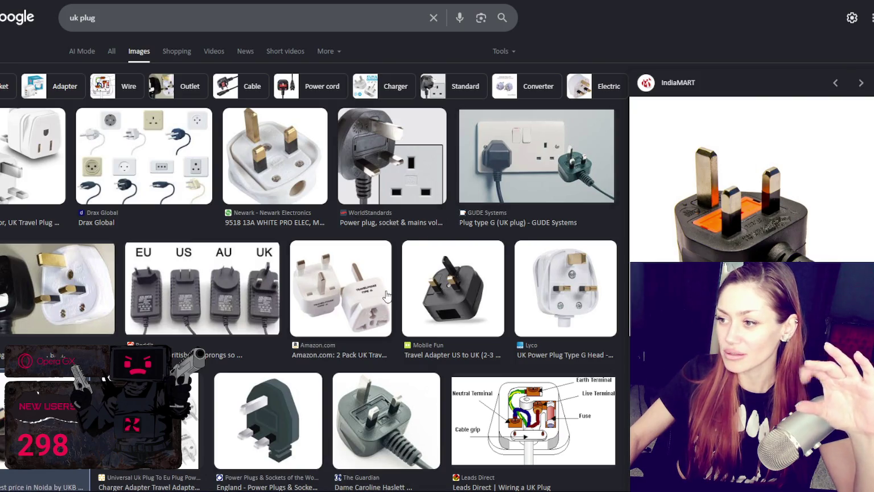
scroll(428, 333, down, 3)
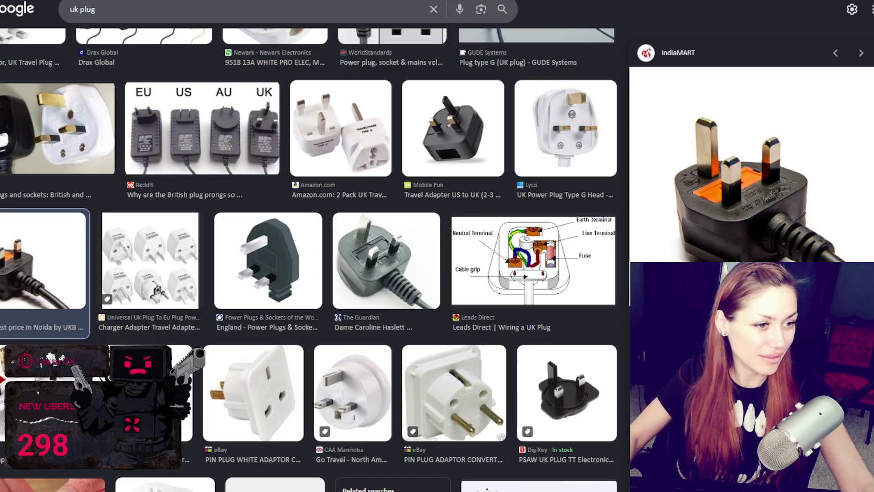
click(480, 9)
Leave the Google Images 'uk plug' results so the screen goes empty and dark.
key(Escape)
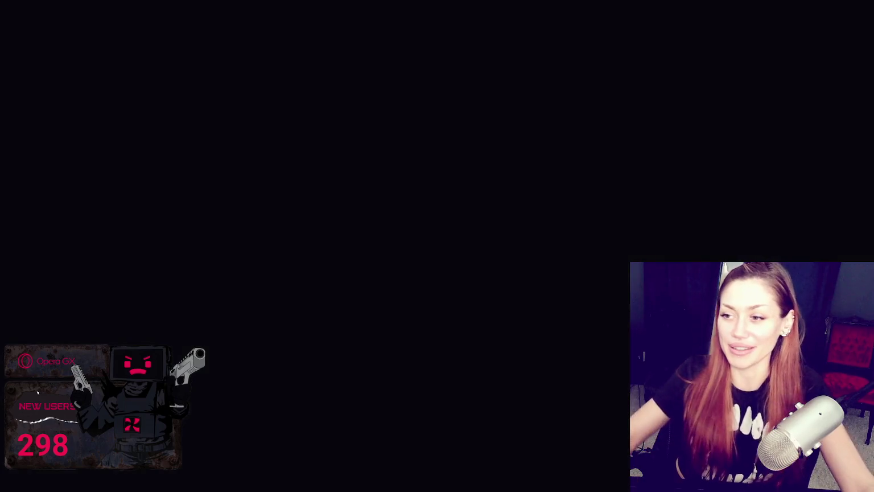
scroll(458, 204, down, 3)
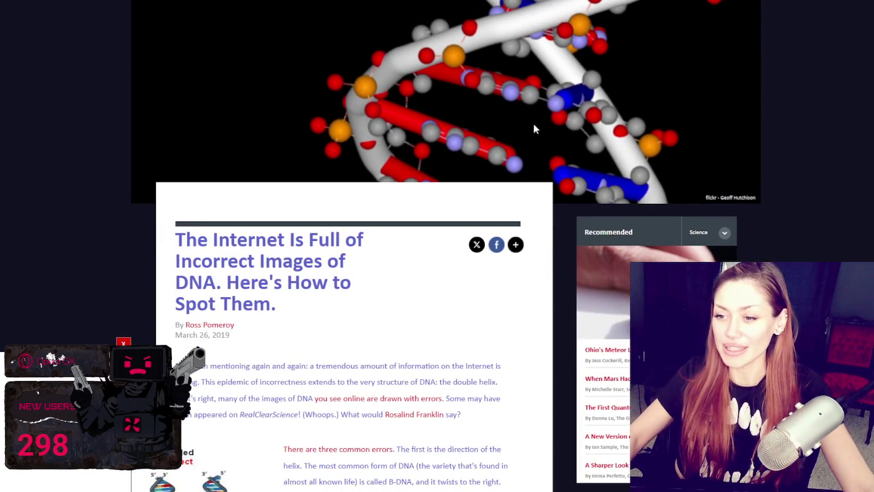
scroll(467, 100, down, 1)
scroll(467, 104, down, 1)
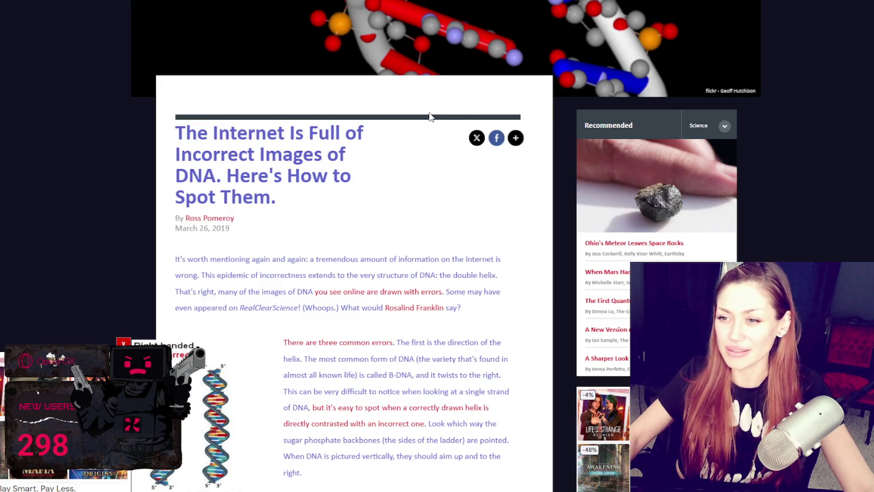
scroll(351, 130, down, 1)
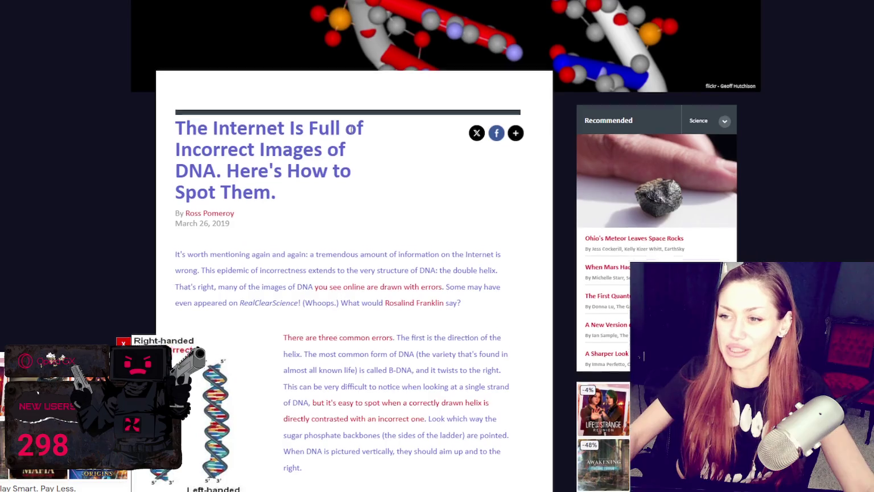
scroll(351, 131, down, 1)
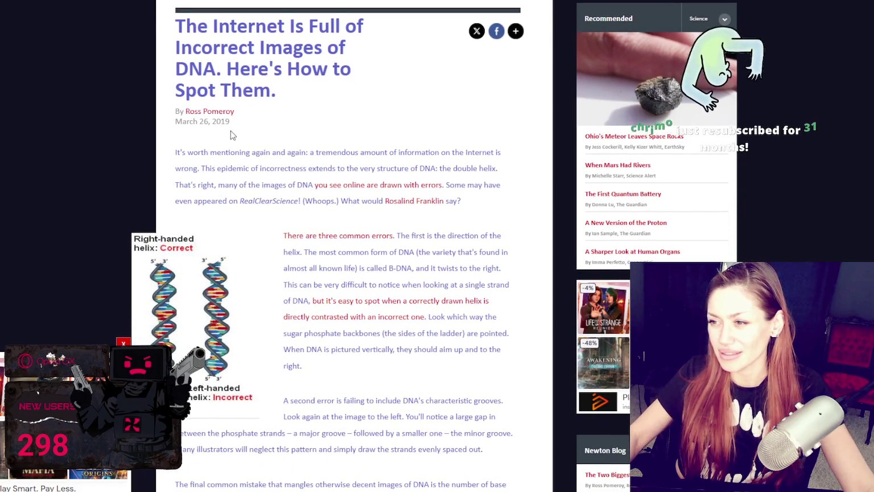
scroll(267, 114, down, 2)
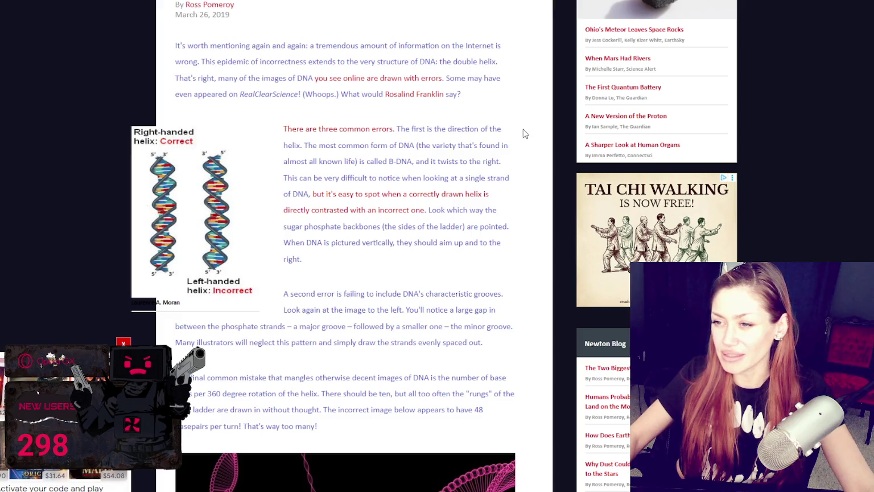
scroll(512, 126, down, 1)
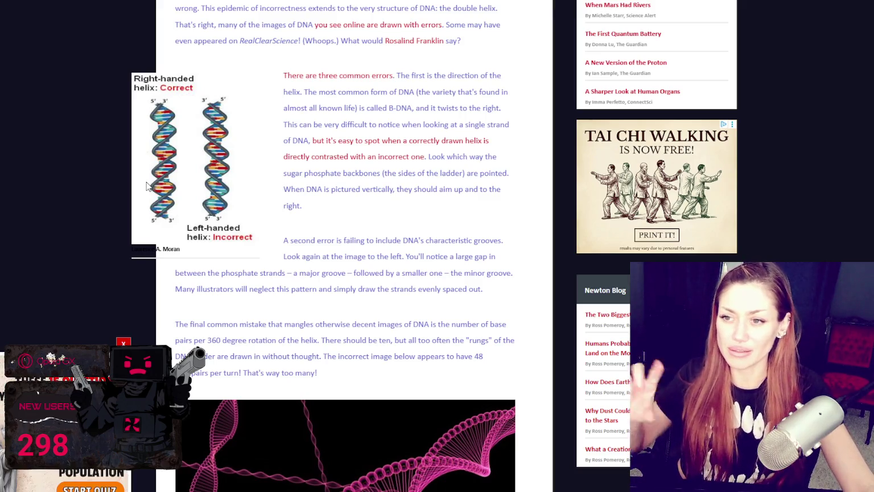
scroll(146, 186, down, 1)
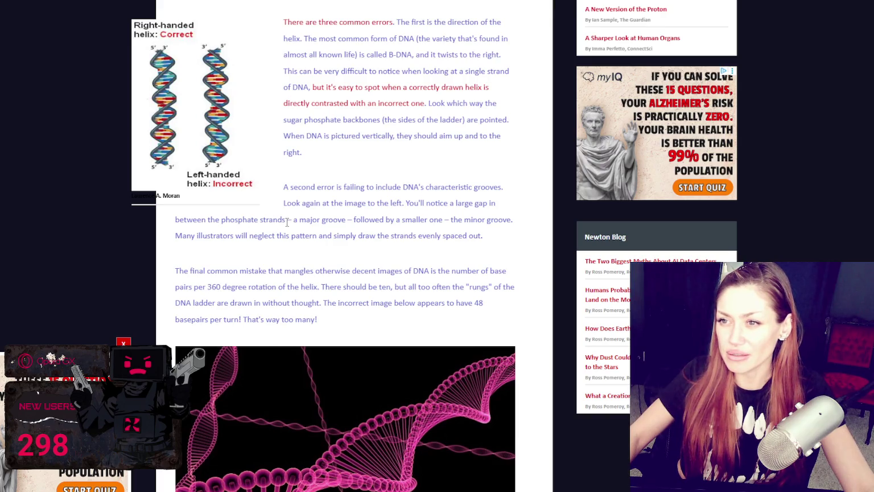
scroll(286, 222, up, 5)
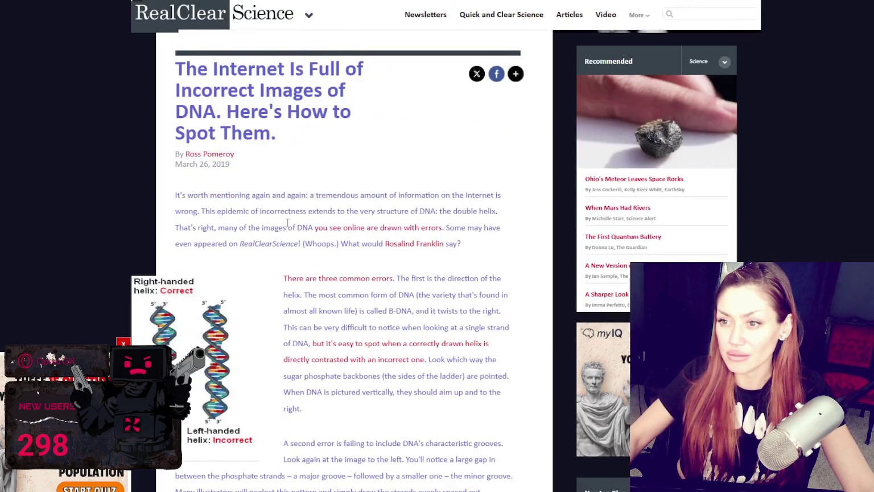
scroll(288, 221, up, 3)
scroll(290, 224, down, 1)
scroll(293, 232, down, 4)
scroll(284, 216, down, 3)
scroll(268, 188, down, 4)
scroll(246, 154, up, 3)
scroll(246, 153, up, 2)
scroll(246, 153, up, 1)
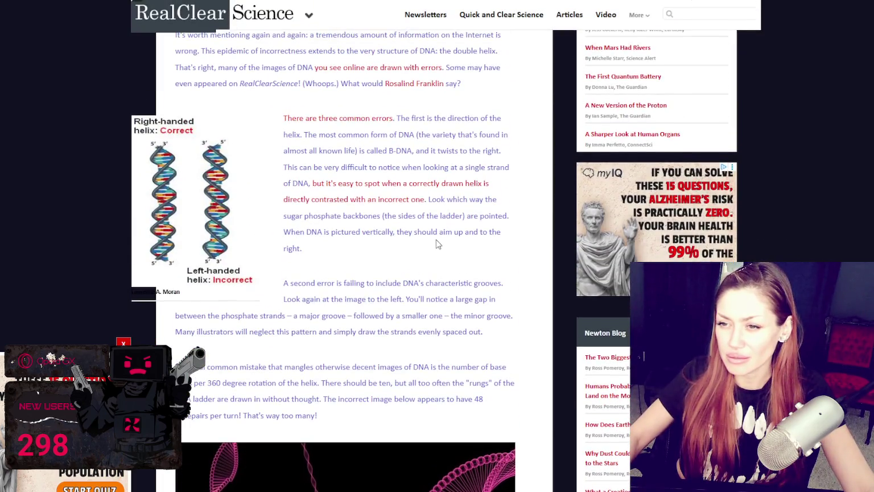
scroll(437, 243, down, 3)
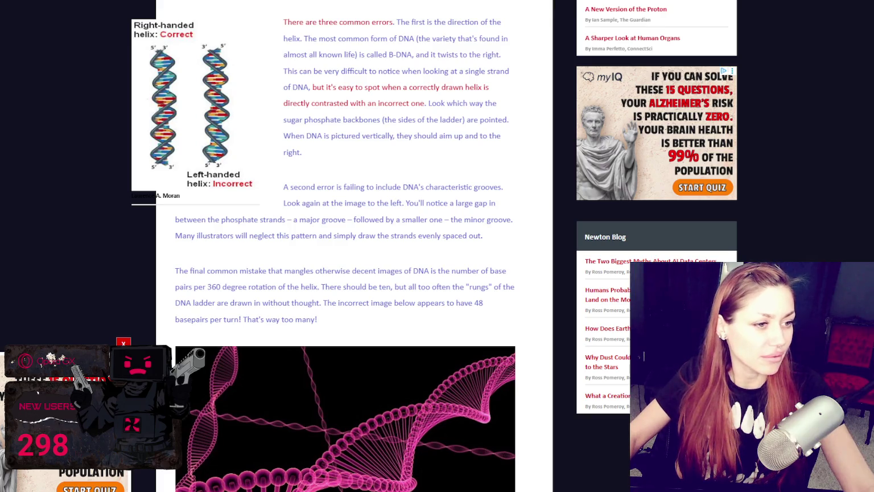
scroll(445, 84, down, 3)
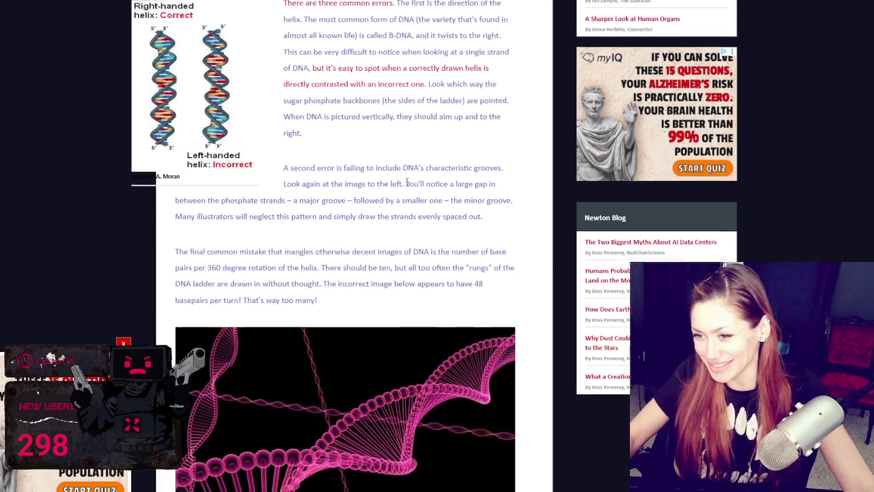
scroll(404, 262, up, 4)
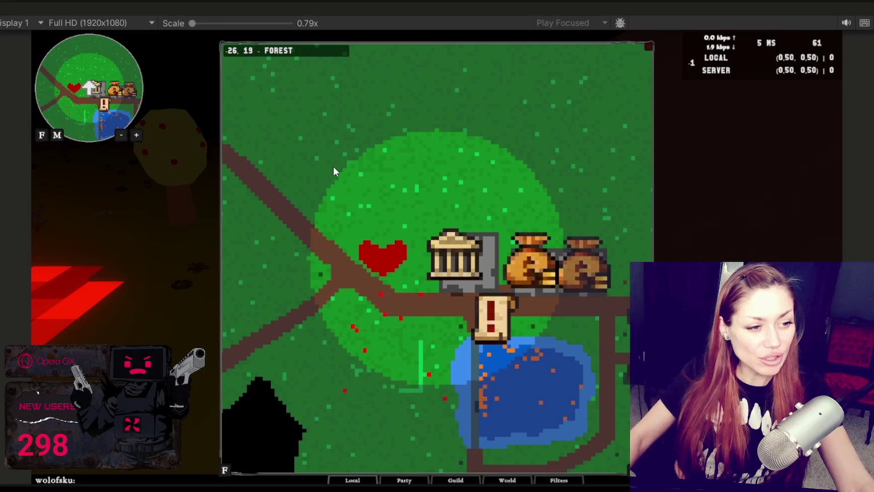
Zoom into the Unity game map and pan from the forest clearing toward the water.
scroll(355, 178, up, 3)
drag(509, 200, 556, 314)
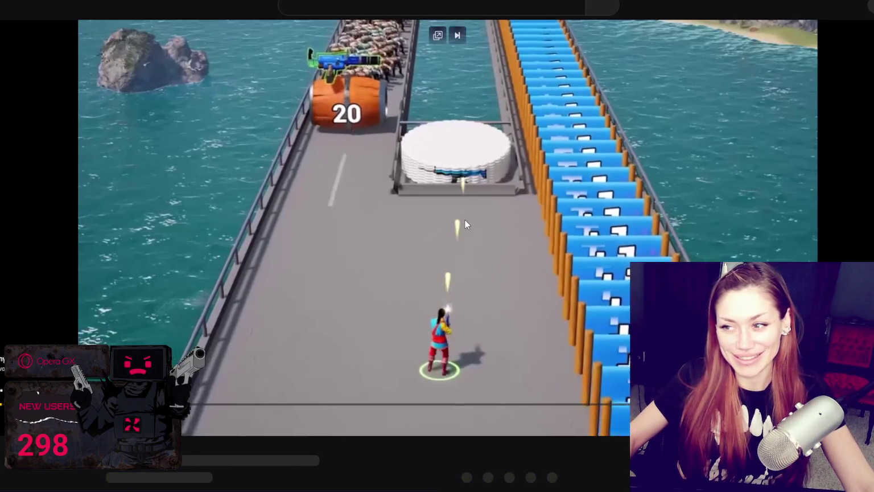
Play, then pause the kitchen video, and detach it into a floating pop-out window.
click(465, 223)
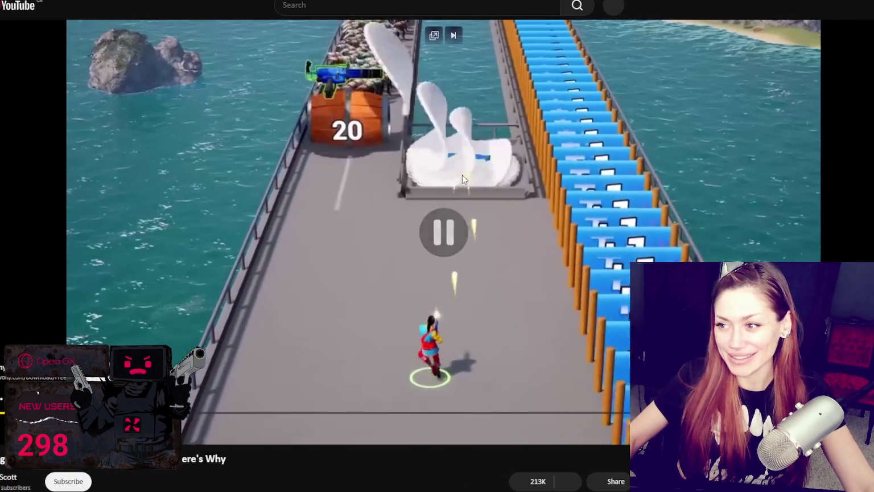
click(456, 298)
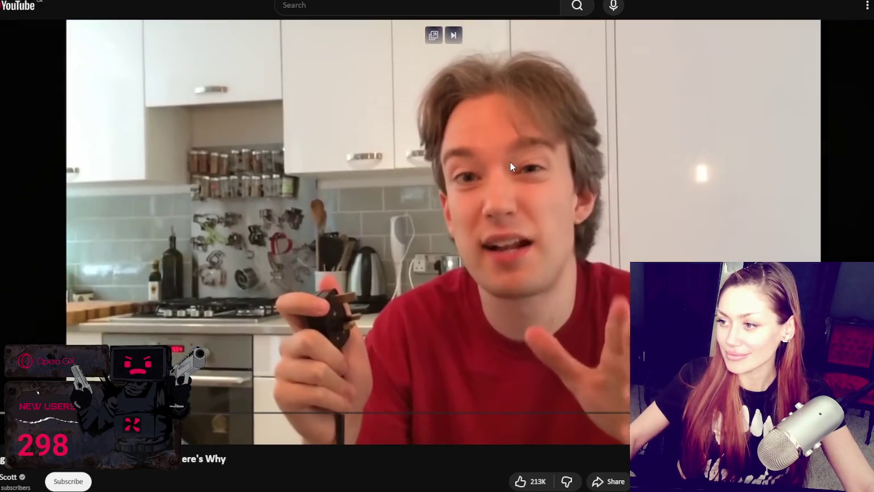
click(510, 162)
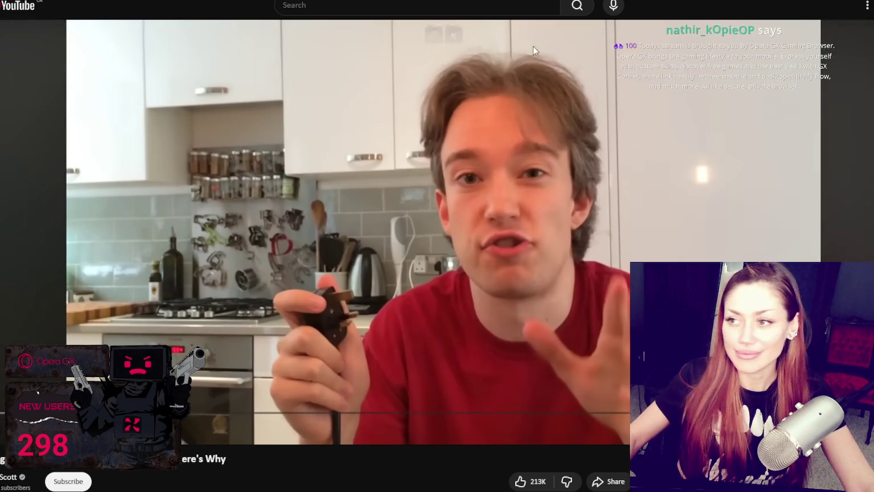
click(443, 35)
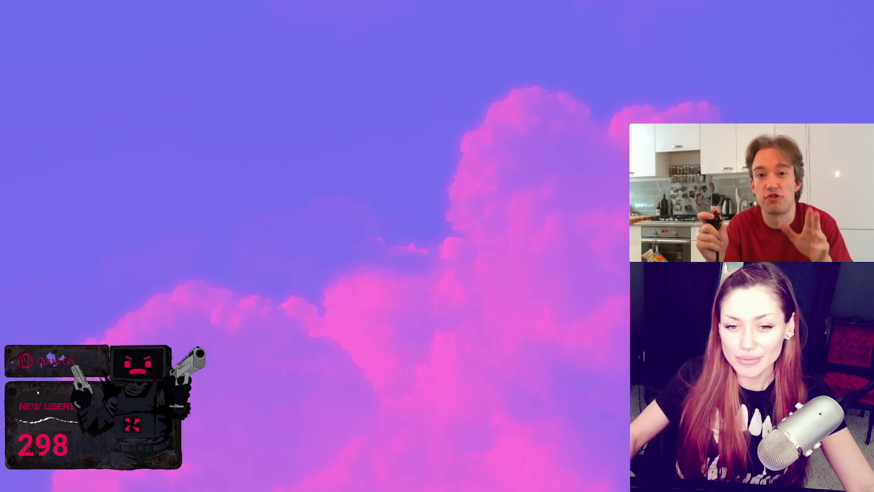
Pause, resume, then pause again the pop-out kitchen video.
click(641, 249)
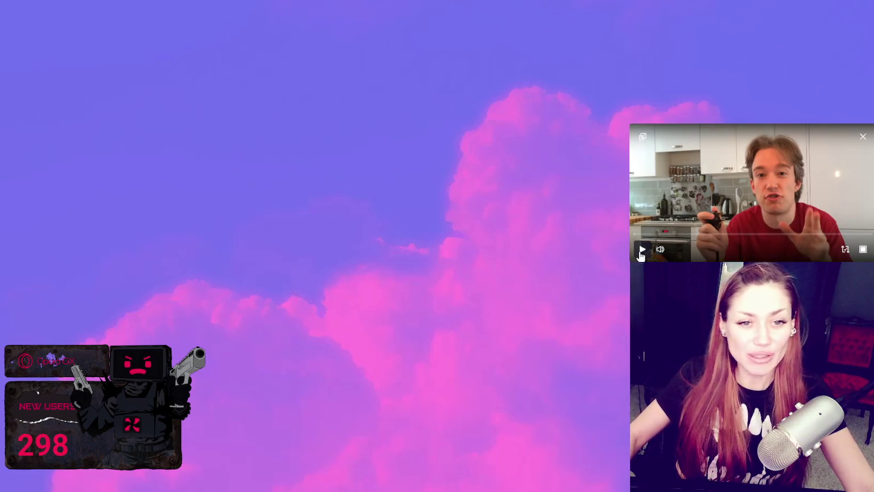
click(641, 250)
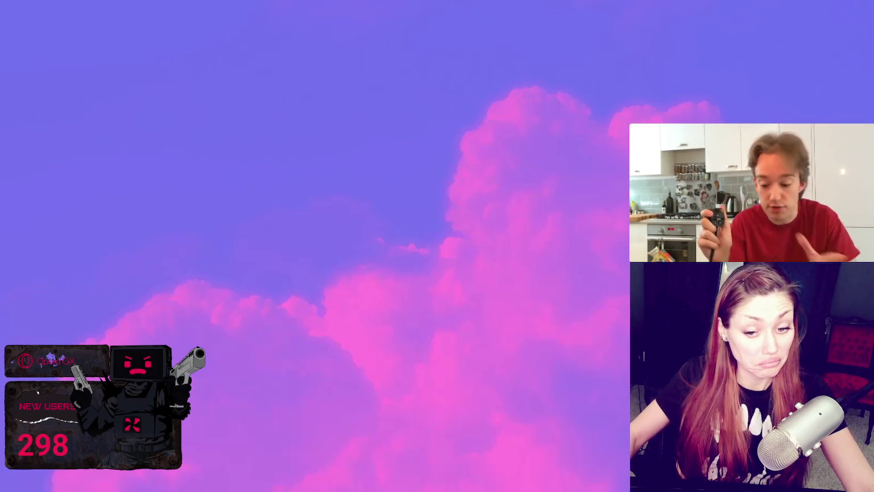
click(773, 161)
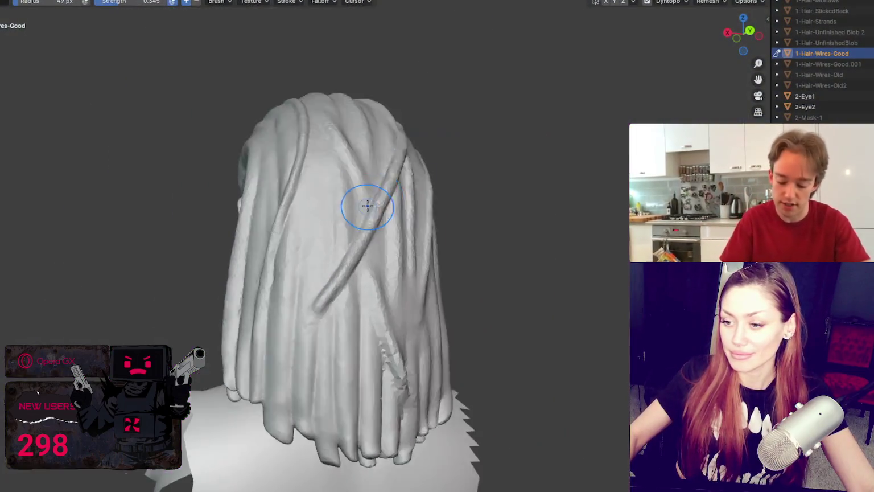
Set the brush radius to 76 px and sculpt a stroke along the back strands.
mouse_move(367, 206)
middle_down()
mouse_move(363, 195)
mouse_move(315, 176)
mouse_move(349, 146)
middle_up()
key(g)
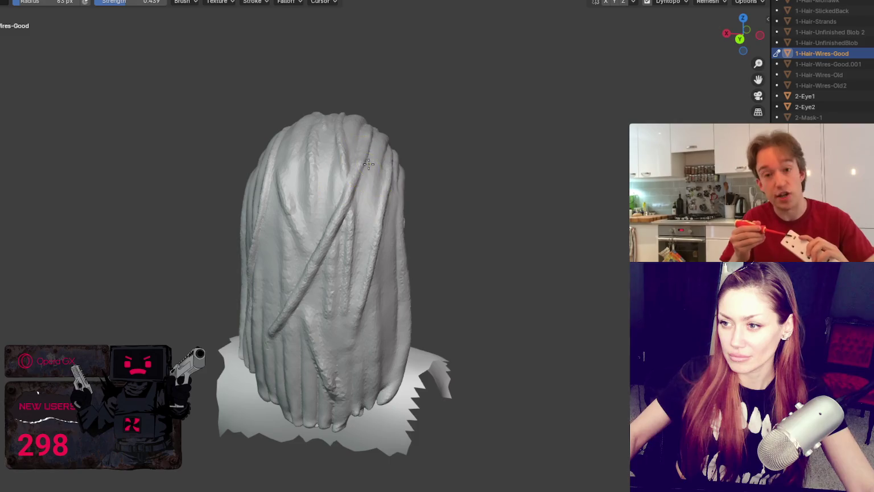
mouse_move(366, 139)
middle_down()
mouse_move(344, 150)
mouse_move(359, 161)
mouse_move(414, 141)
middle_up()
middle_drag(361, 205, 341, 199)
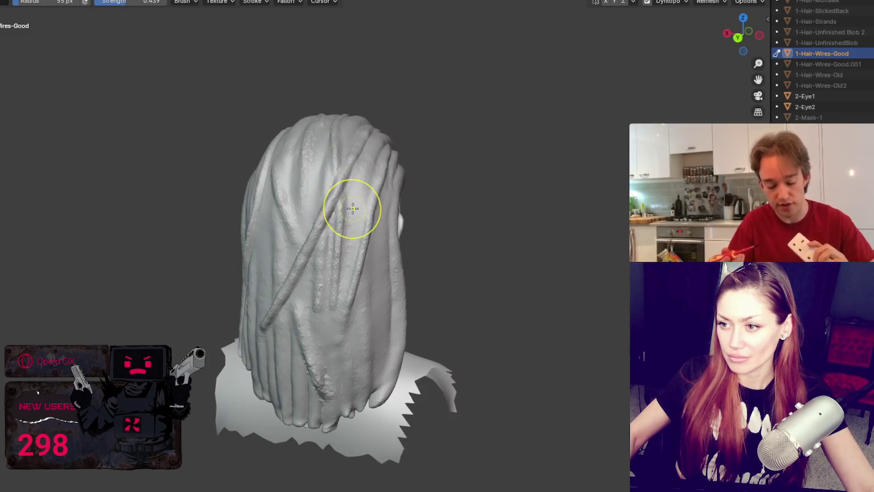
mouse_move(374, 205)
middle_down()
mouse_move(449, 195)
mouse_move(395, 257)
mouse_move(415, 222)
middle_up()
key(f)
click(414, 246)
mouse_move(407, 269)
mouse_down()
mouse_move(409, 279)
mouse_move(415, 210)
mouse_up()
Change the brush radius to 61, 126, 77, then 52 px while viewing both head sides.
key(bracketleft)
key(bracketleft)
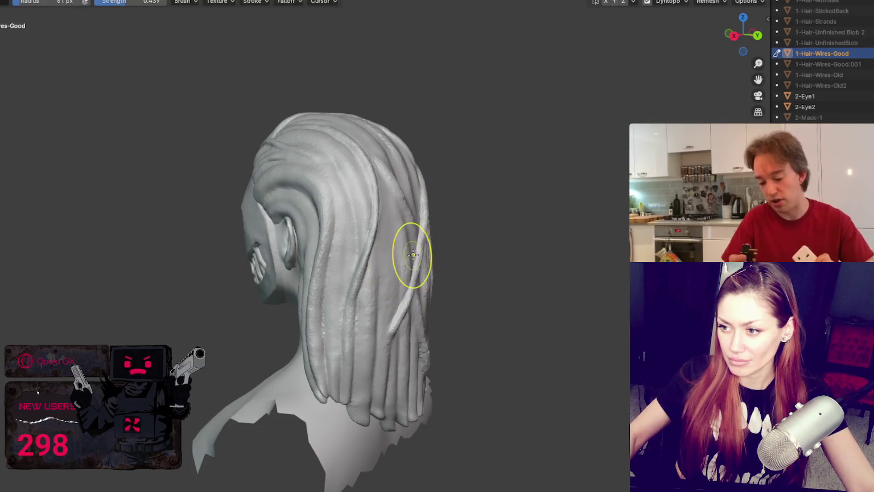
middle_drag(415, 252, 273, 248)
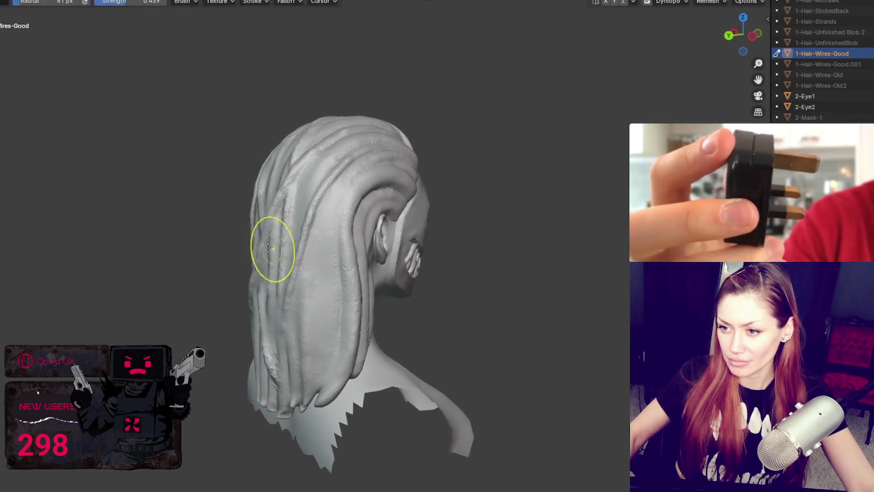
key(f)
click(262, 239)
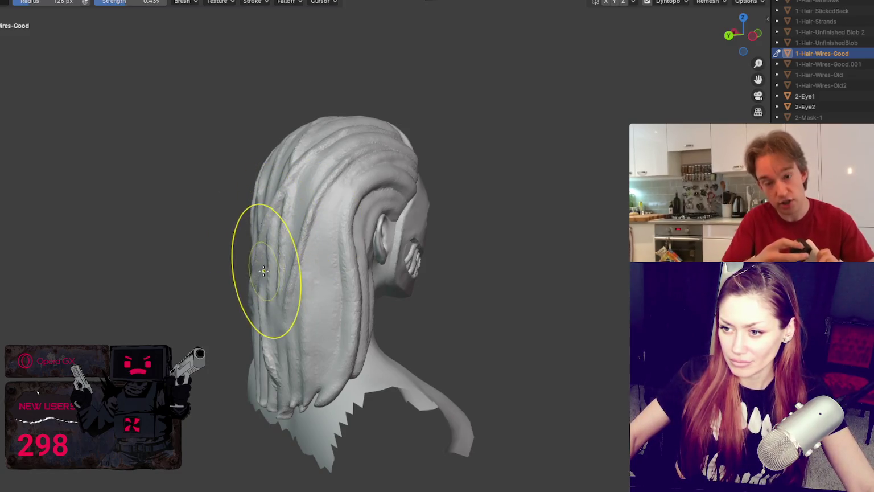
middle_drag(260, 271, 460, 250)
key(f)
click(433, 279)
key(f)
click(433, 272)
Set a 92 px brush and refine the hair from rear, above and side views.
mouse_move(437, 270)
middle_down()
mouse_move(314, 268)
mouse_move(240, 302)
mouse_move(329, 293)
middle_up()
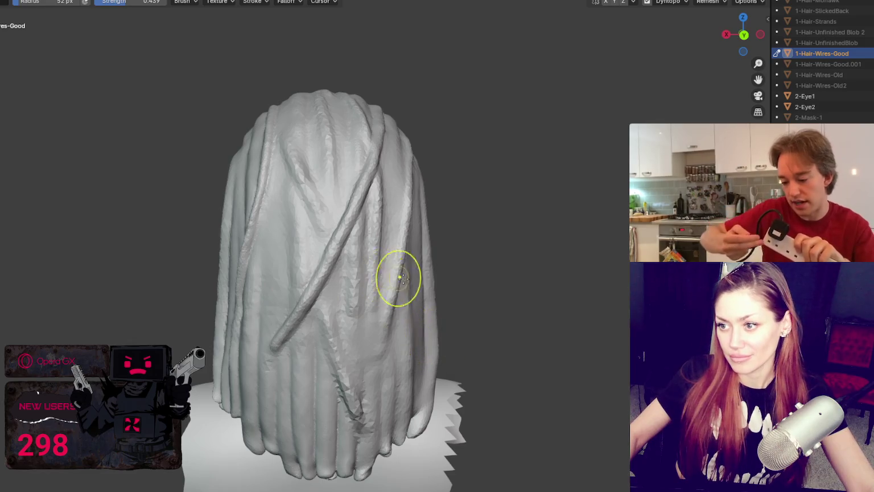
middle_drag(398, 279, 473, 288)
key(f)
click(429, 224)
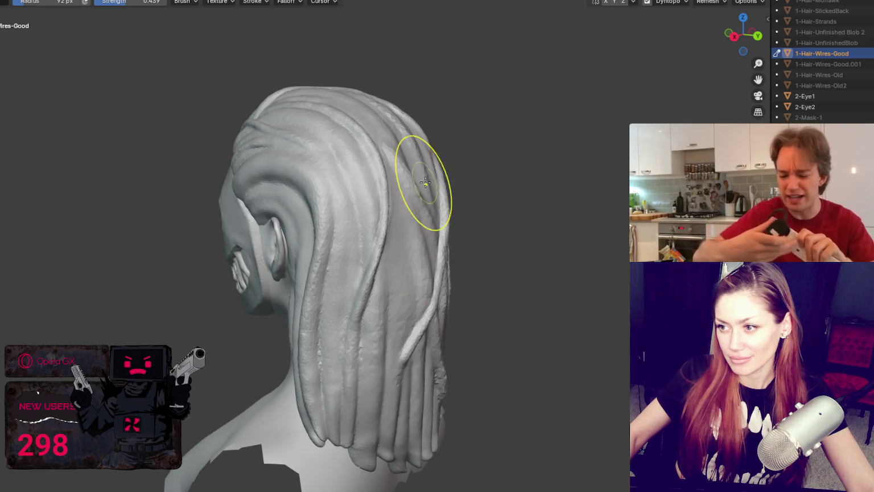
mouse_move(484, 238)
middle_down()
mouse_move(256, 226)
mouse_move(294, 218)
middle_up()
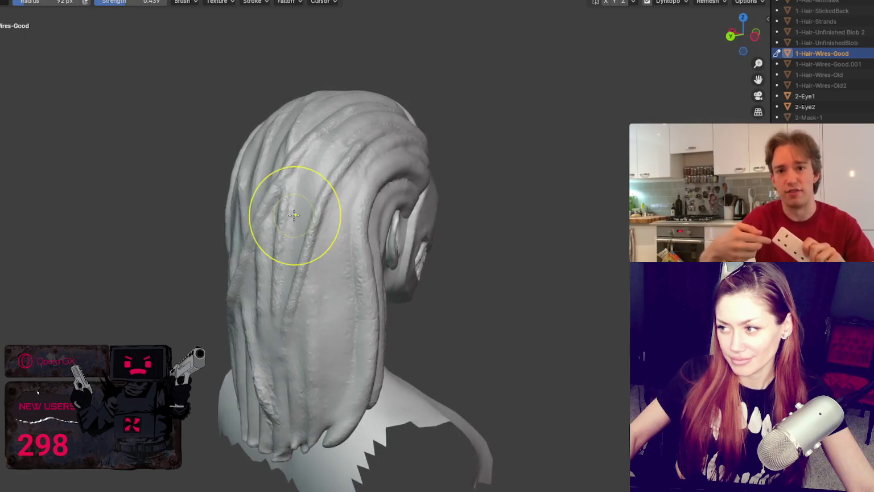
middle_drag(252, 287, 250, 283)
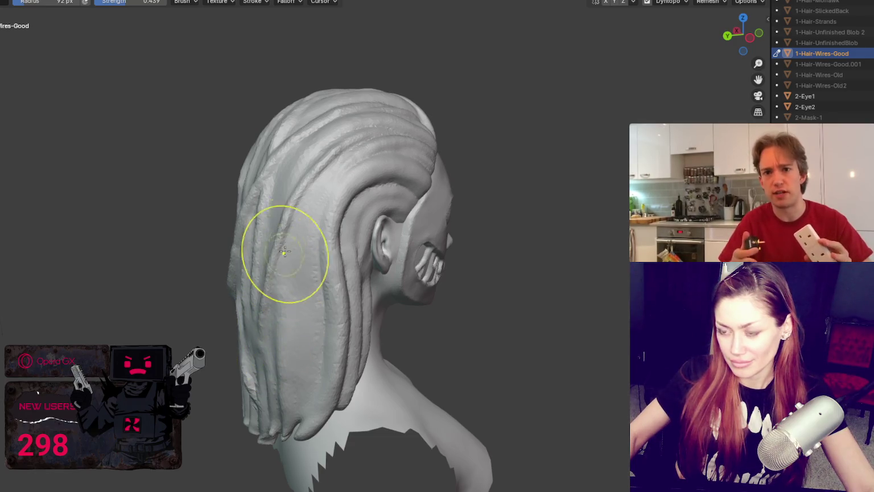
middle_drag(276, 270, 699, 210)
mouse_move(503, 250)
middle_down()
mouse_move(469, 307)
mouse_move(443, 255)
mouse_move(445, 238)
middle_up()
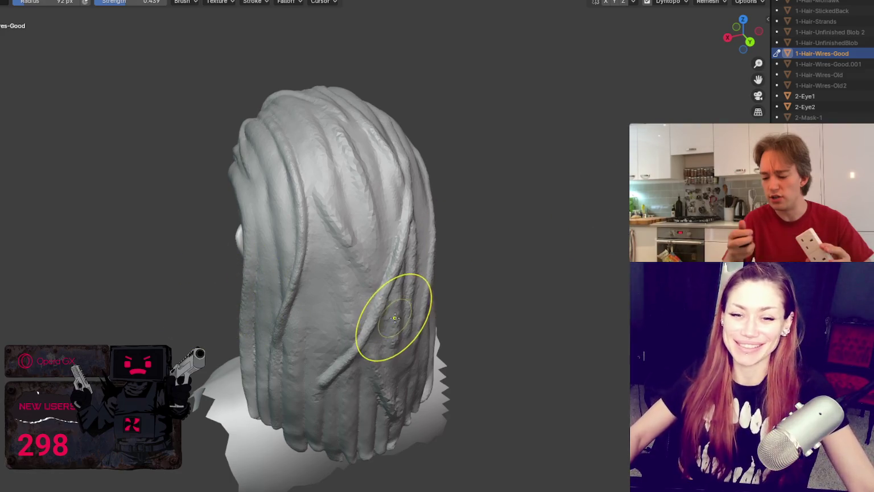
mouse_move(367, 292)
middle_down()
mouse_move(468, 201)
mouse_move(521, 245)
middle_up()
mouse_move(437, 340)
middle_down()
mouse_move(425, 341)
mouse_move(445, 336)
mouse_move(403, 307)
middle_up()
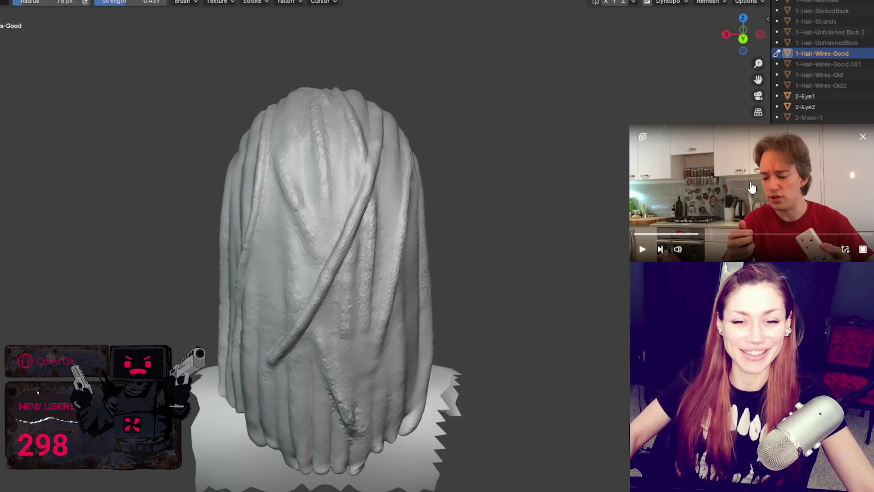
mouse_move(445, 273)
middle_down()
mouse_move(490, 244)
mouse_move(439, 241)
middle_up()
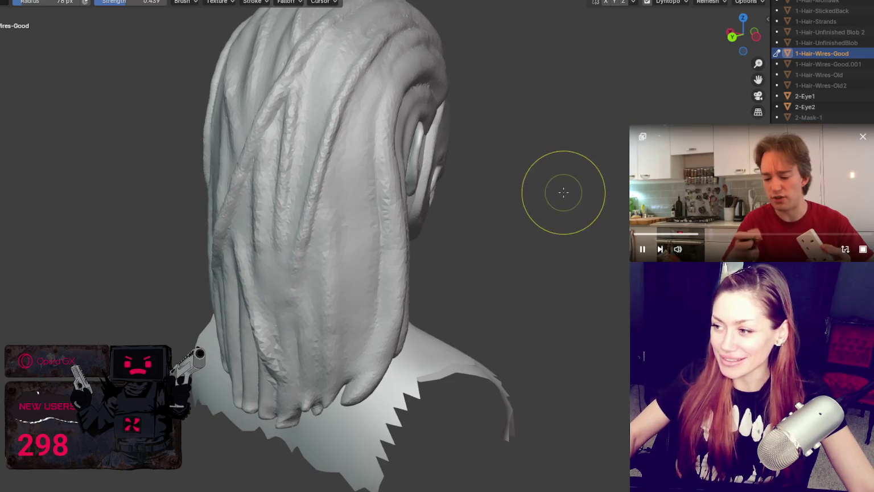
middle_drag(507, 240, 462, 218)
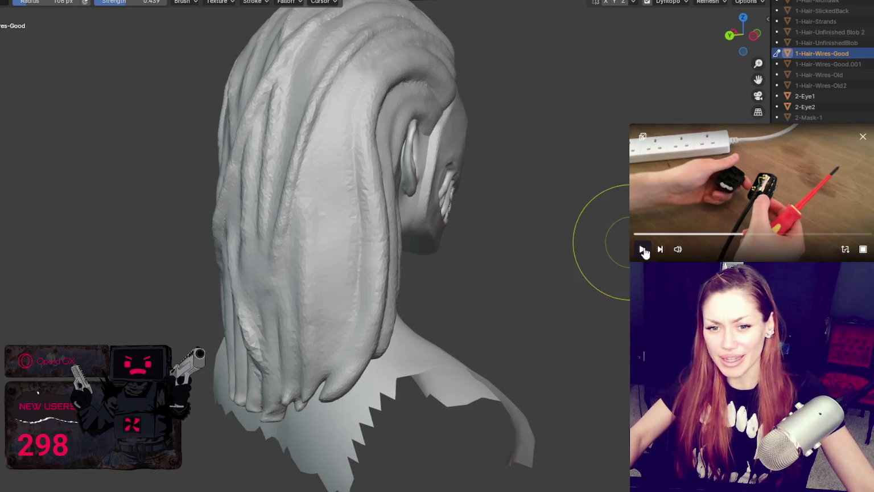
Resume the pop-out kitchen video and shrink the sculpt brush radius to 92 px.
click(642, 250)
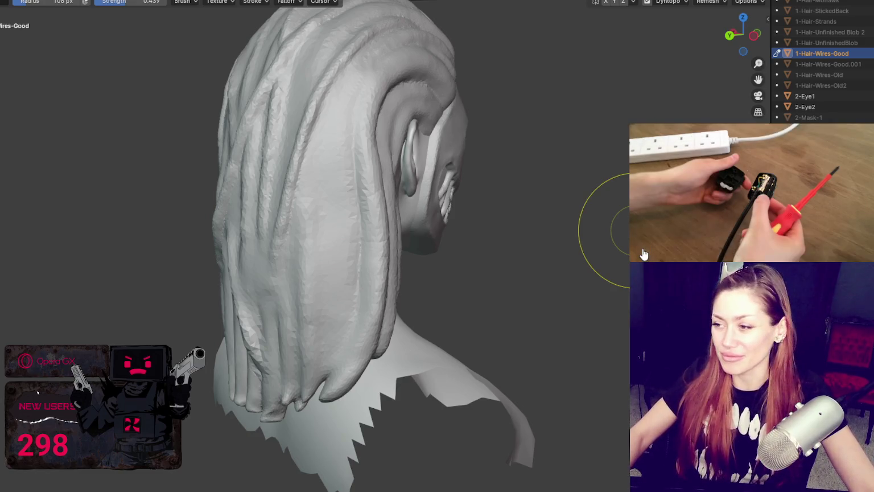
click(642, 249)
middle_drag(469, 251, 474, 244)
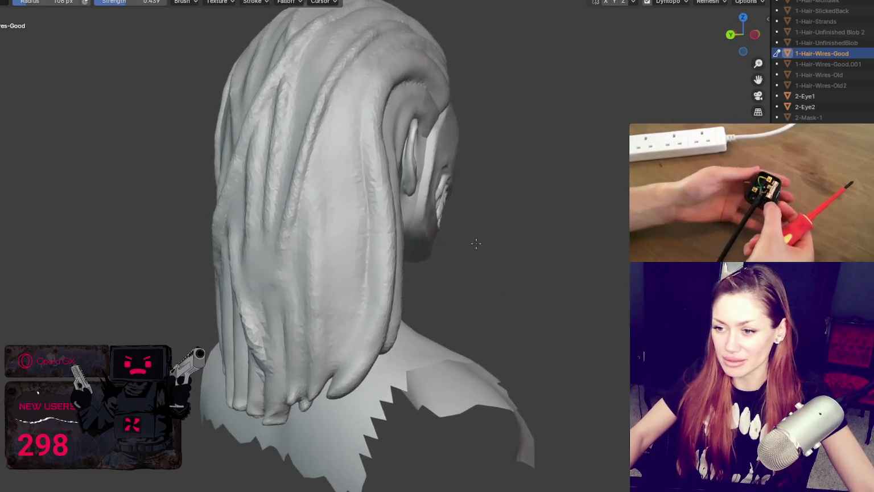
key(f)
click(245, 223)
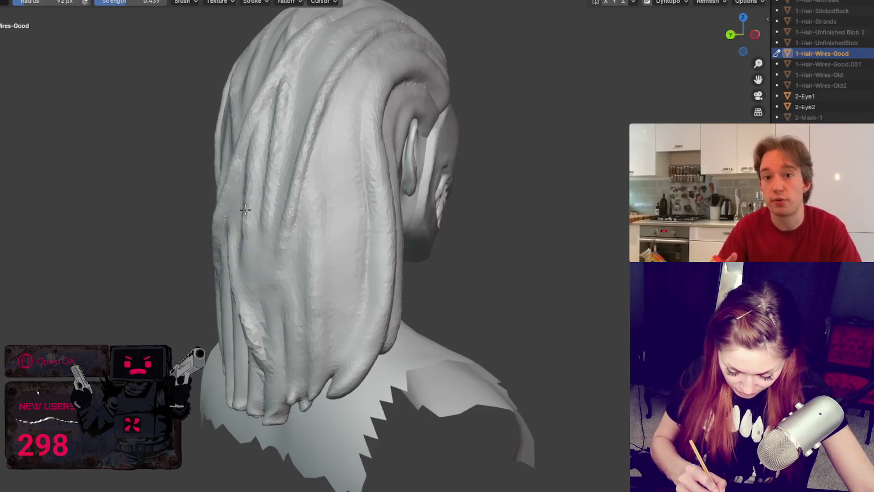
Shape the long back strands with the brush radius reduced to 68 px.
middle_drag(245, 209, 254, 176)
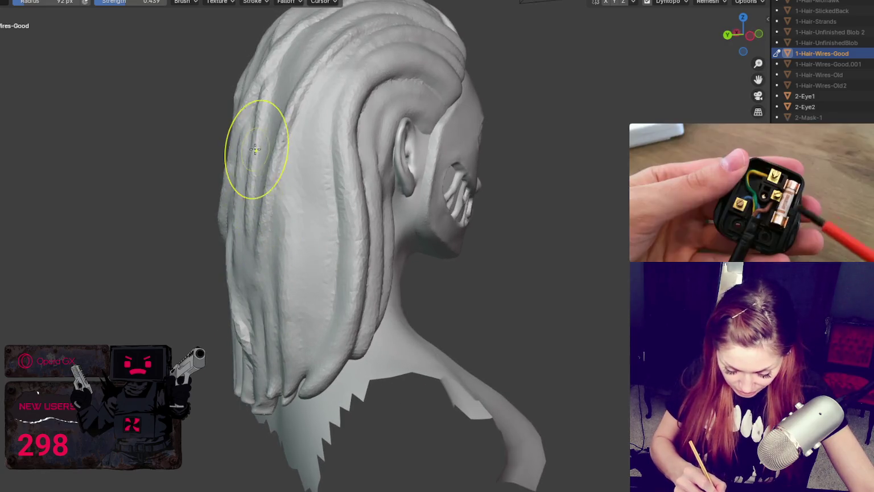
mouse_move(273, 140)
middle_down()
mouse_move(248, 190)
mouse_move(273, 165)
mouse_move(423, 168)
mouse_move(445, 139)
mouse_move(436, 113)
mouse_move(506, 182)
middle_up()
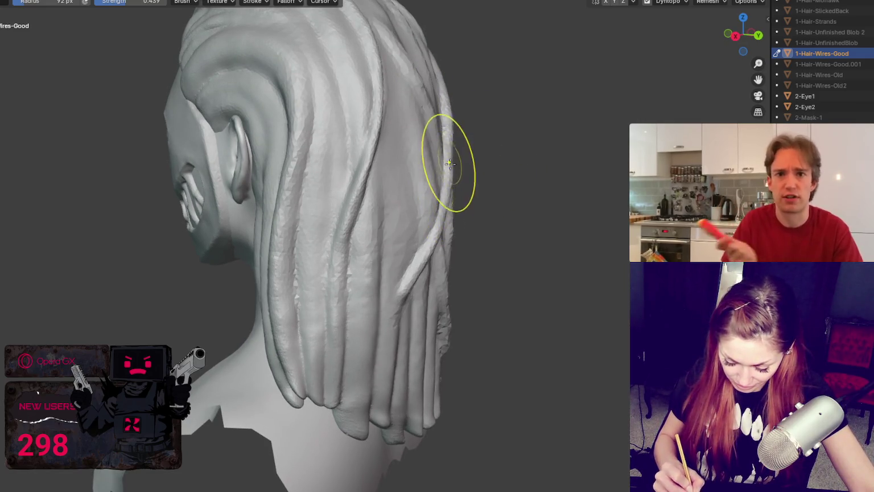
mouse_move(447, 146)
middle_down()
mouse_move(431, 189)
mouse_move(418, 187)
middle_up()
middle_drag(347, 188, 328, 185)
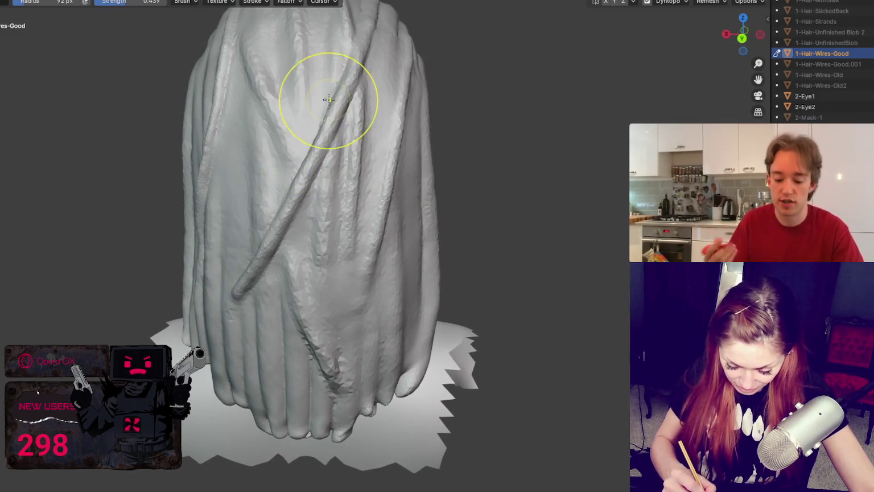
mouse_move(445, 142)
middle_down()
mouse_move(313, 273)
mouse_move(307, 256)
middle_up()
key(f)
click(281, 252)
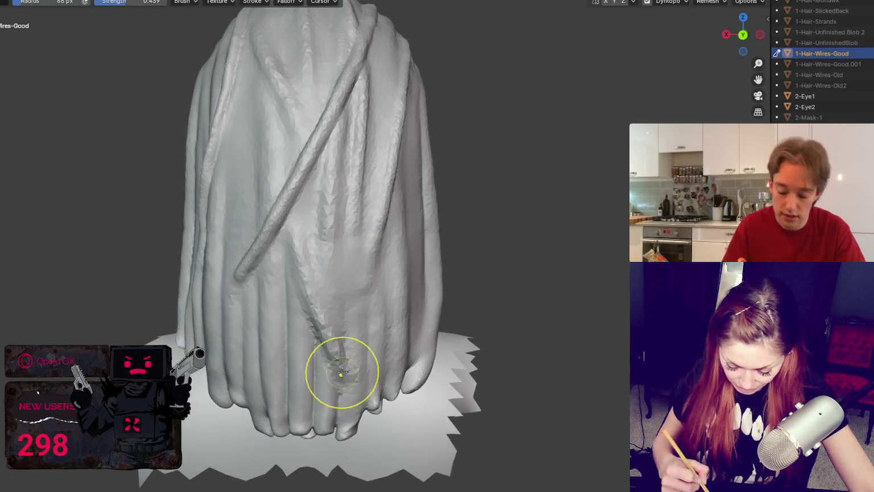
Switch to the Crease brush with 29 px radius and 0.345 strength.
scroll(382, 354, up, 2)
scroll(382, 354, up, 2)
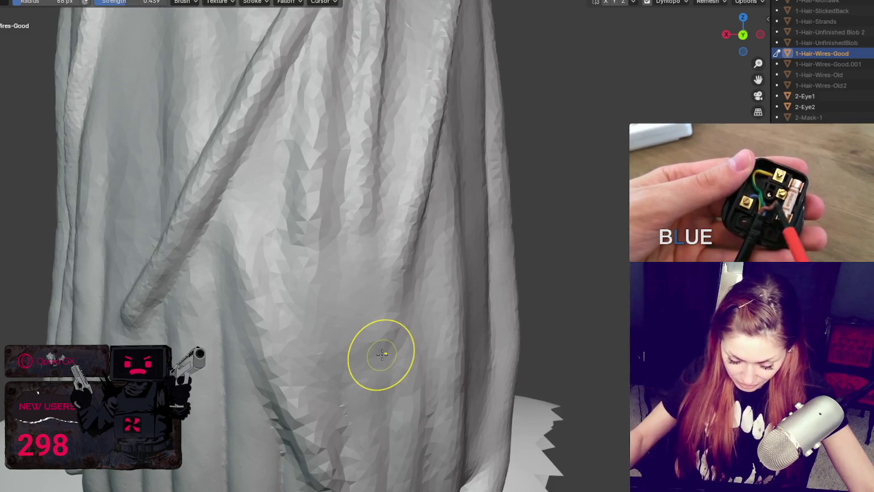
scroll(382, 354, down, 4)
mouse_move(322, 195)
middle_down()
mouse_move(341, 220)
mouse_move(397, 217)
mouse_move(400, 235)
middle_up()
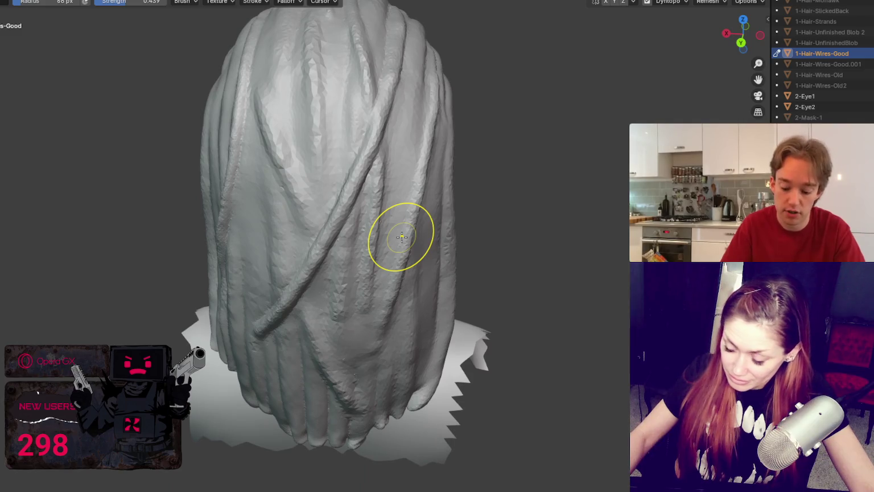
mouse_move(392, 118)
middle_down()
mouse_move(403, 159)
mouse_move(468, 224)
middle_up()
scroll(403, 159, up, 3)
scroll(403, 159, down, 3)
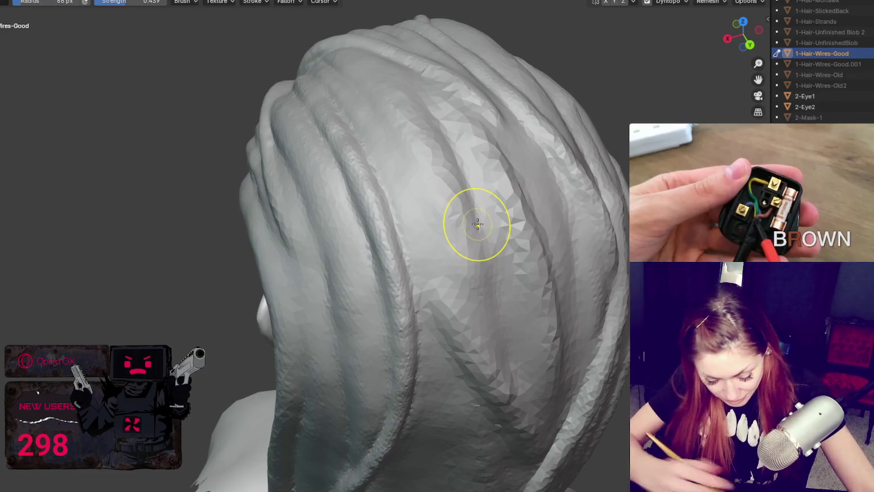
key(x)
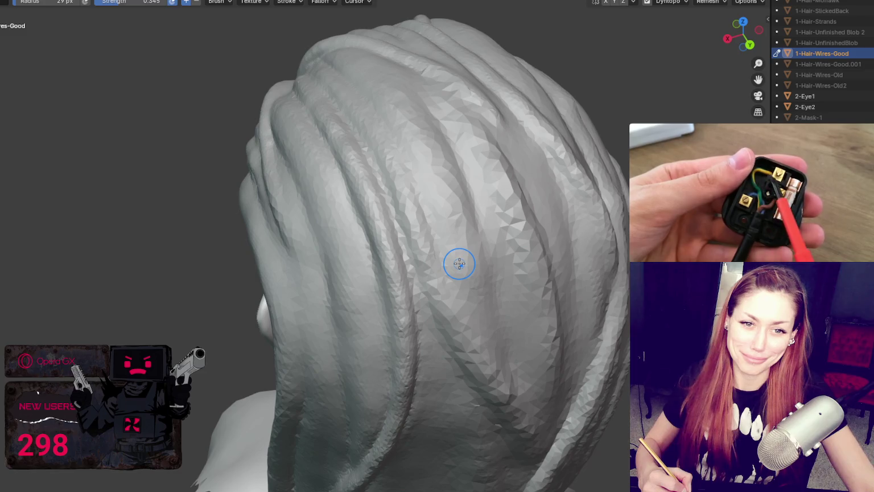
Orbit around to the lower back strands and switch to a larger, stronger sculpt brush.
middle_drag(459, 263, 345, 159)
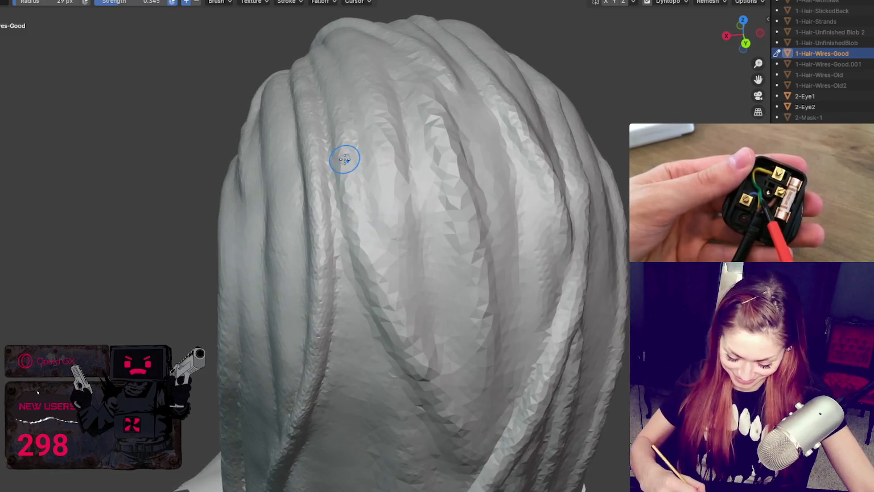
middle_drag(436, 391, 401, 317)
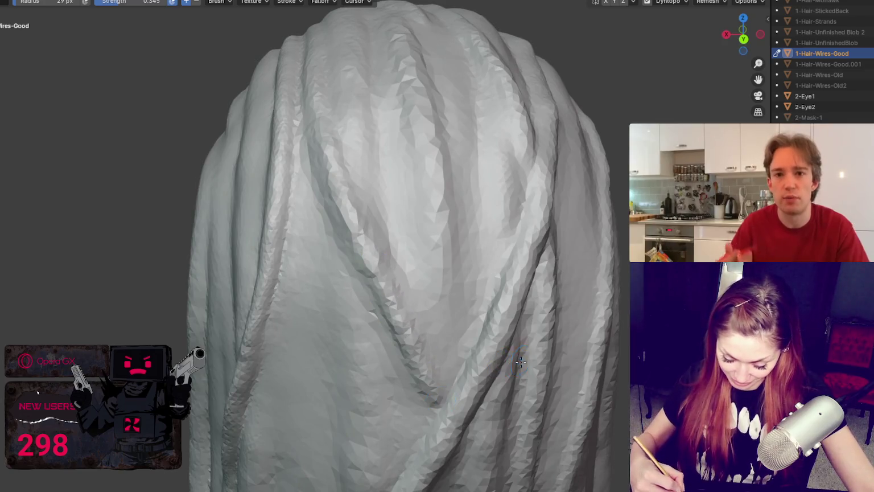
middle_drag(520, 362, 325, 162)
key(f)
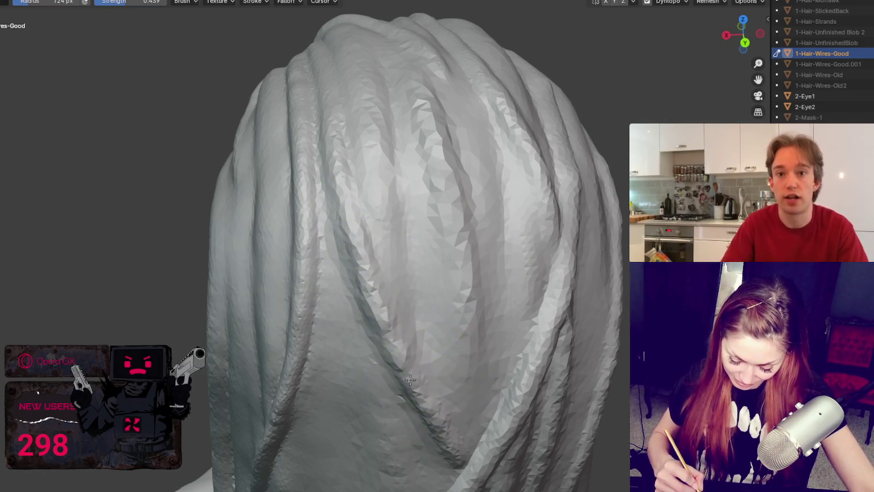
mouse_move(449, 400)
middle_down()
mouse_move(384, 390)
mouse_move(405, 380)
middle_up()
mouse_move(387, 326)
middle_down()
mouse_move(363, 151)
mouse_move(398, 180)
middle_up()
middle_drag(326, 263, 373, 186)
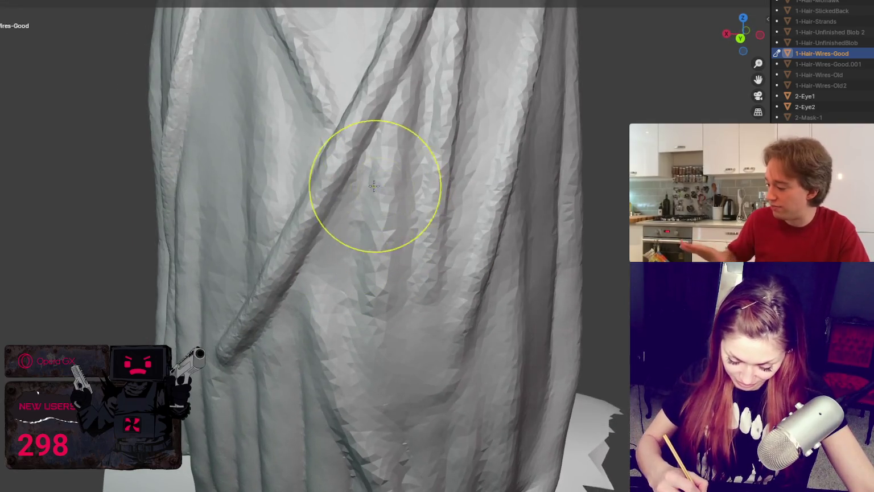
Return to the small creasing brush and frame the lower strand ends.
key(s)
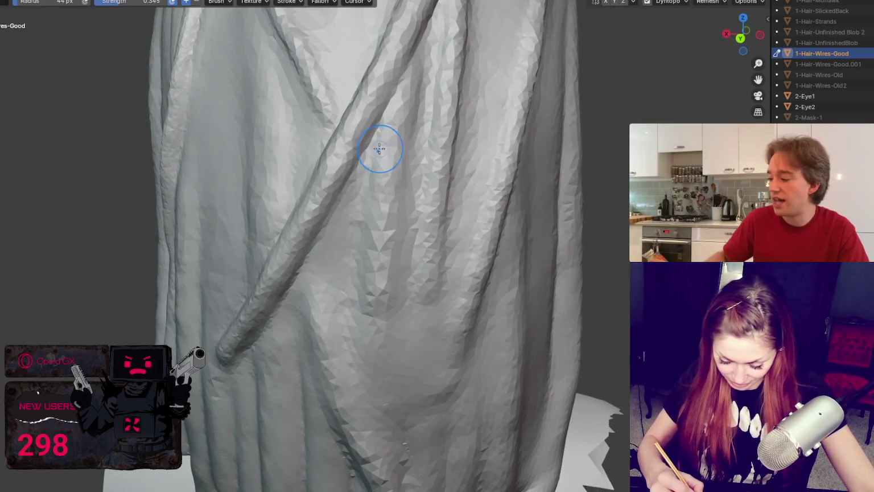
middle_drag(372, 329, 399, 344)
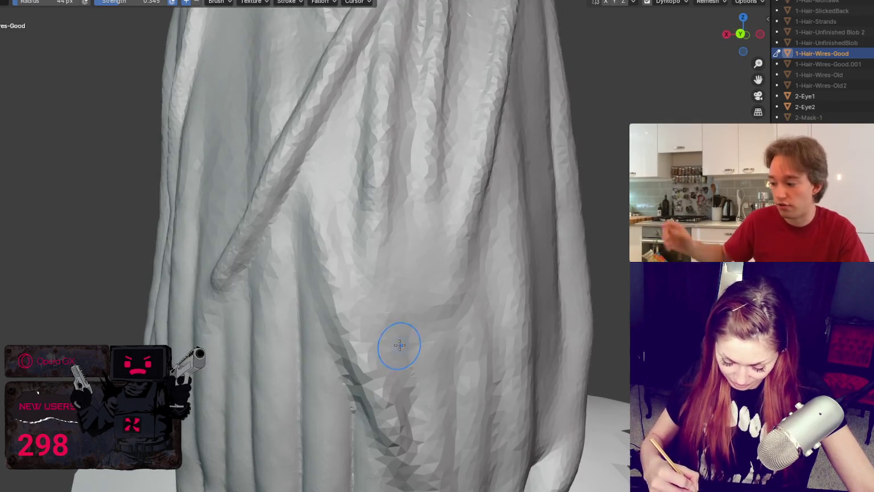
scroll(341, 193, down, 1)
scroll(358, 188, down, 3)
scroll(372, 199, up, 3)
scroll(414, 234, up, 1)
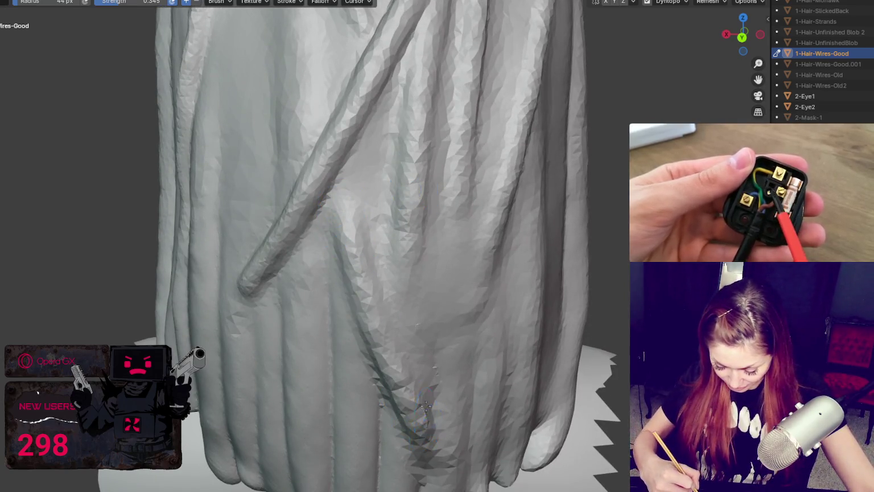
middle_drag(350, 243, 343, 260)
Set the brush to a 36 px radius and 0.250 strength, then check the strand ends.
key(f)
click(344, 239)
key(shift+f)
click(342, 231)
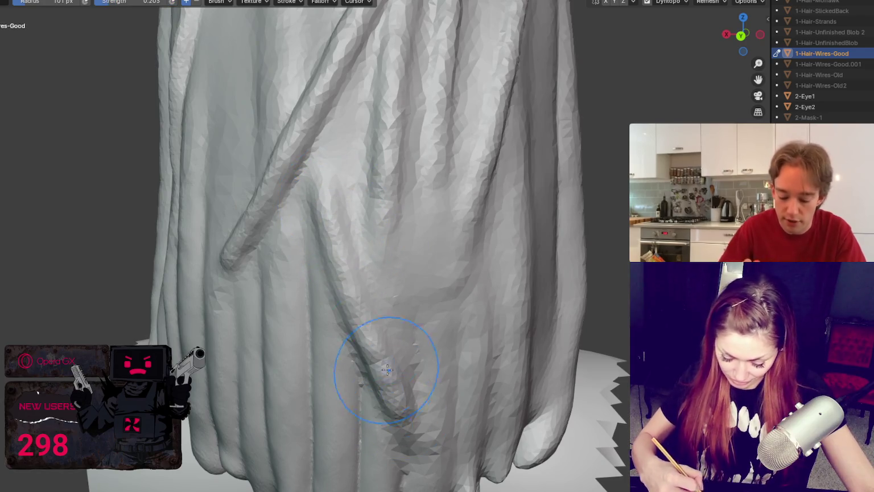
middle_drag(341, 313, 371, 322)
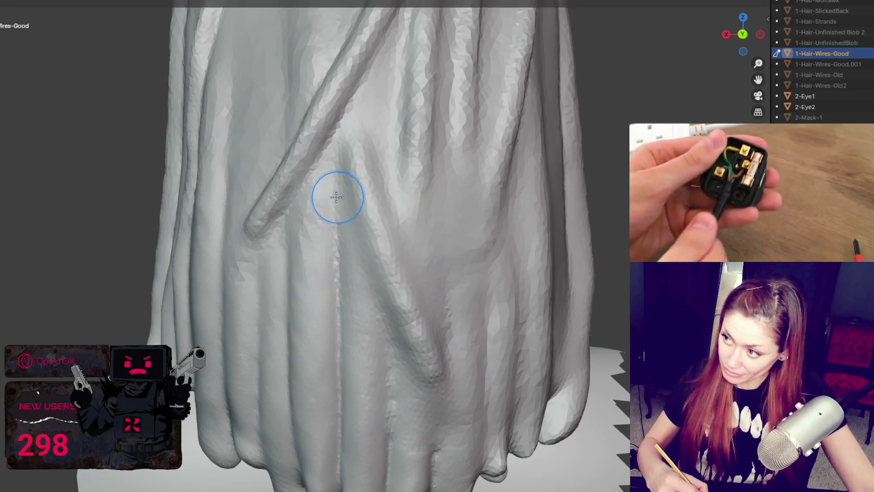
middle_drag(336, 197, 362, 187)
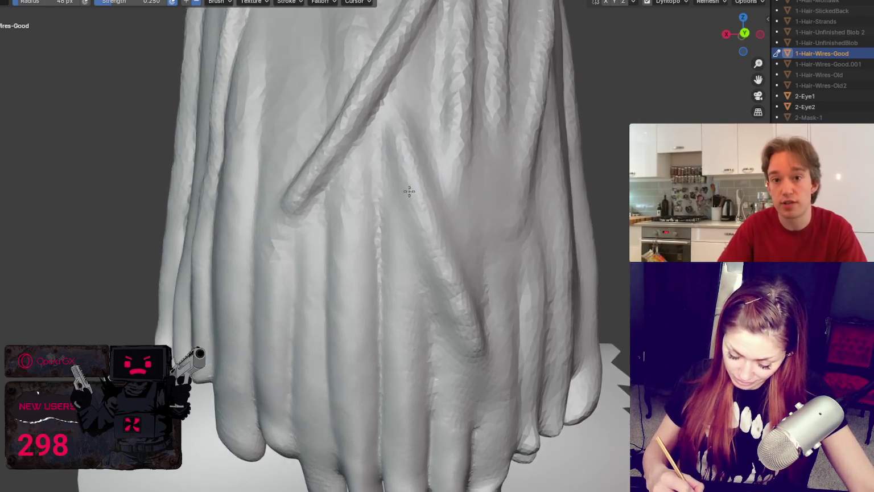
middle_drag(361, 187, 400, 166)
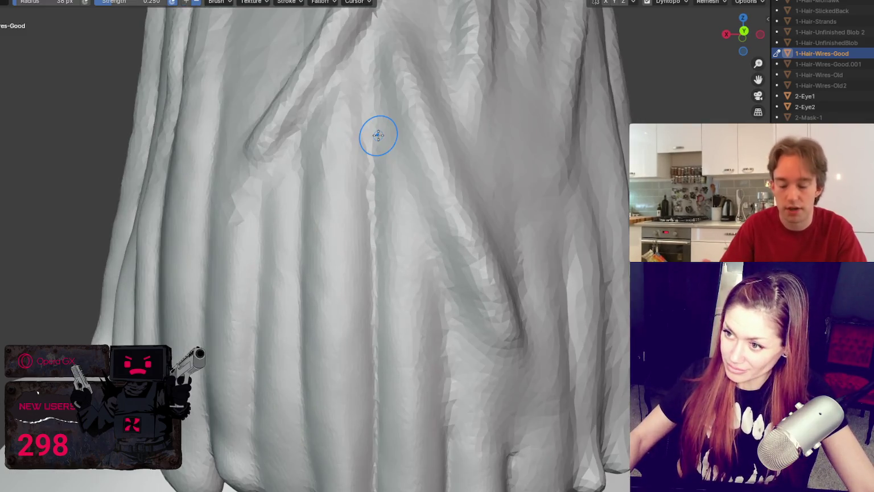
Zoom in and turn the view across the lower folds to work the grooves between strands.
scroll(377, 135, up, 2)
middle_drag(378, 135, 437, 122)
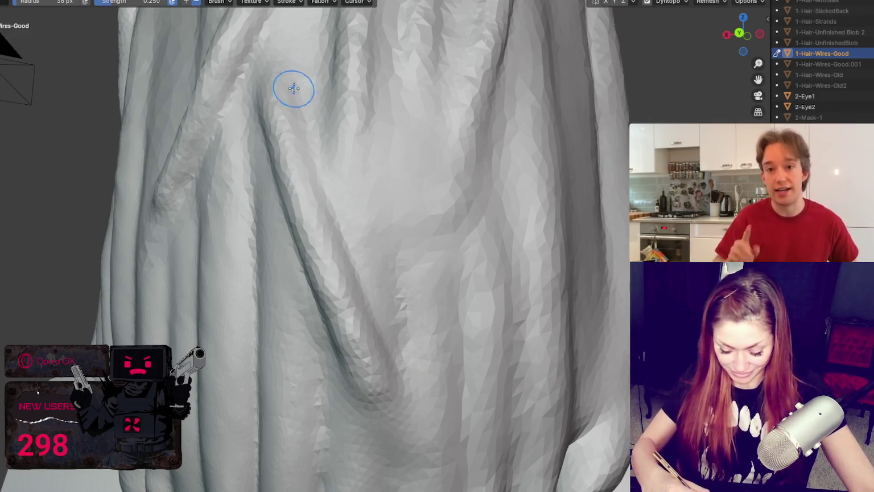
middle_drag(386, 352, 421, 372)
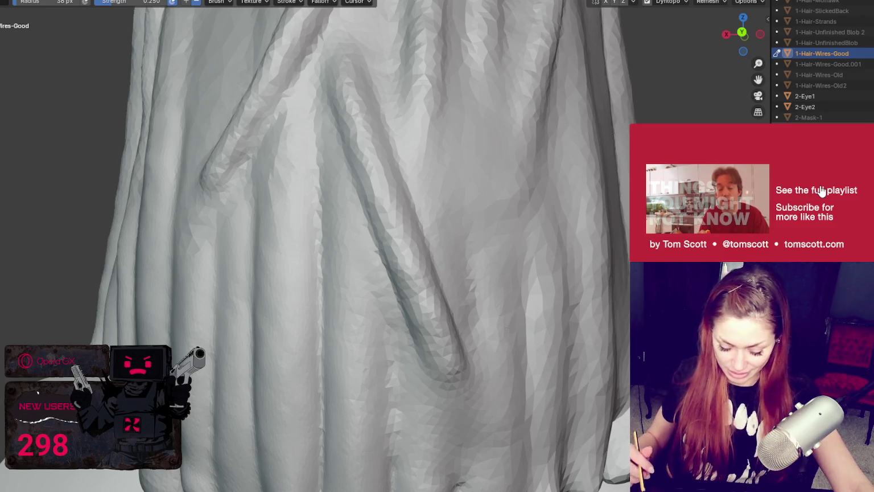
Zoom out around the back of the hair and switch to a larger, stronger sculpt brush.
scroll(322, 256, down, 3)
scroll(322, 256, down, 3)
middle_drag(322, 255, 408, 286)
key(s)
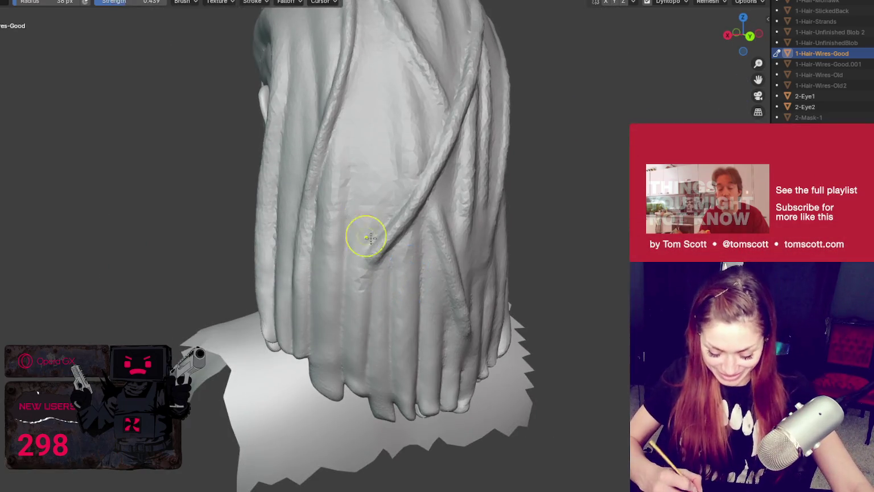
scroll(416, 236, down, 2)
middle_drag(416, 236, 367, 220)
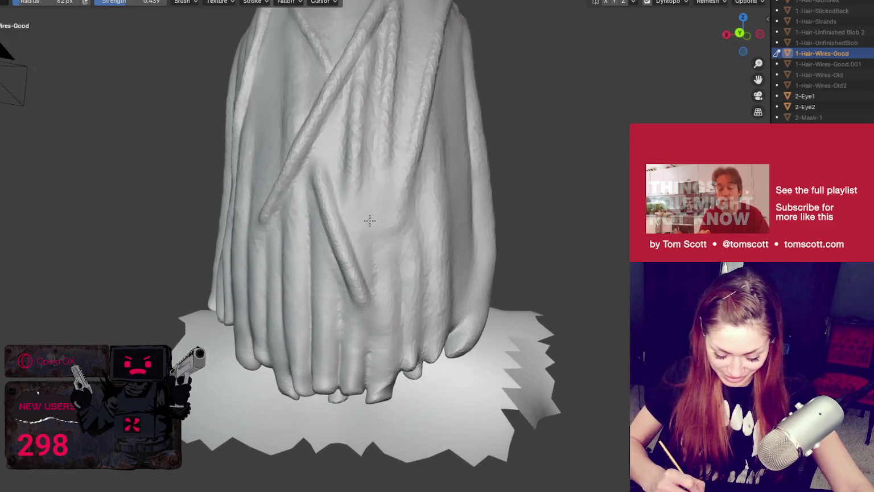
mouse_move(289, 190)
middle_down()
mouse_move(226, 186)
mouse_move(396, 234)
middle_up()
scroll(235, 172, up, 2)
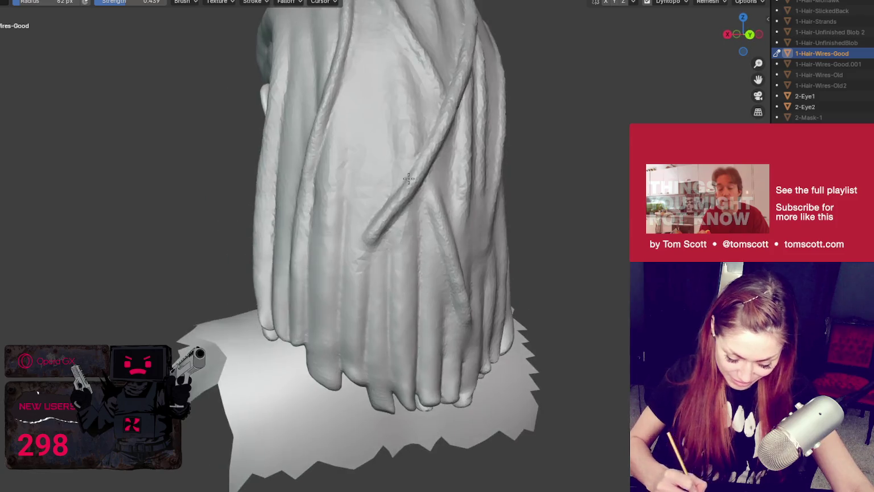
Adjust the brush radius and strength to suit the crossing strands on the lower hair.
key(f)
mouse_move(389, 239)
middle_down()
mouse_move(393, 224)
mouse_move(376, 212)
middle_up()
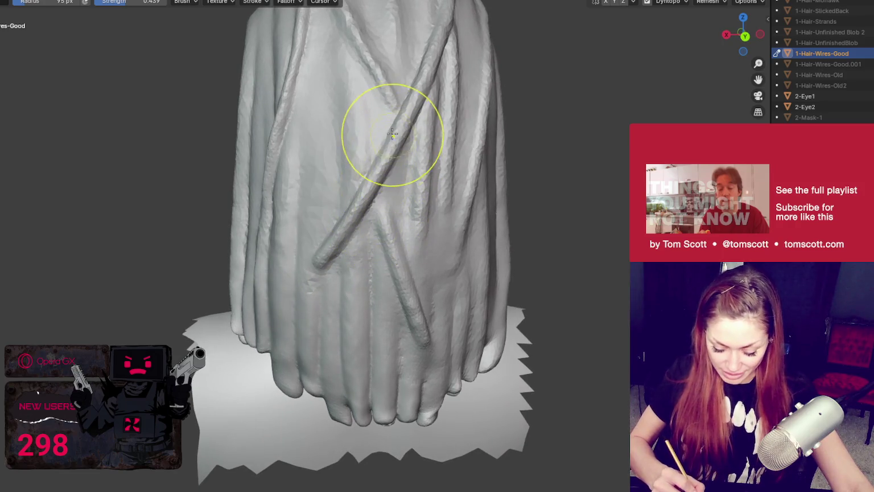
middle_drag(402, 141, 416, 165)
key(f)
click(436, 147)
click(418, 138)
Reframe the view around the hair and shrink the brush radius.
scroll(416, 145, up, 3)
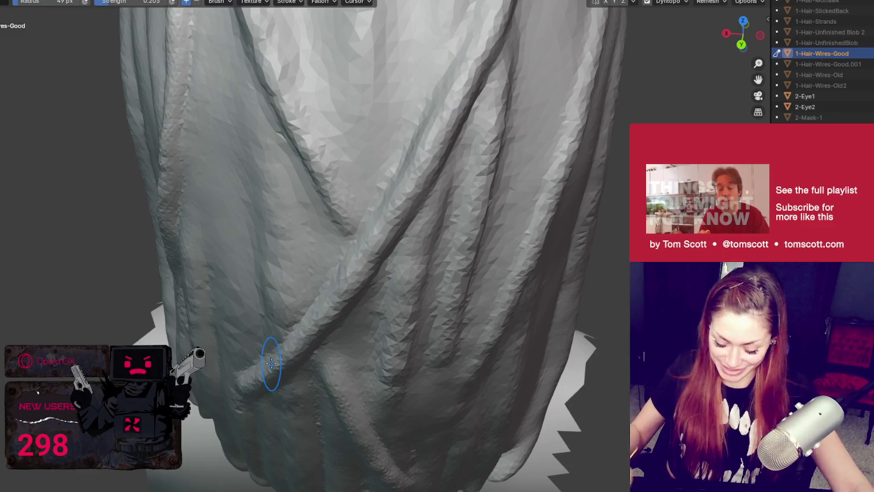
scroll(298, 108, down, 5)
scroll(371, 185, up, 1)
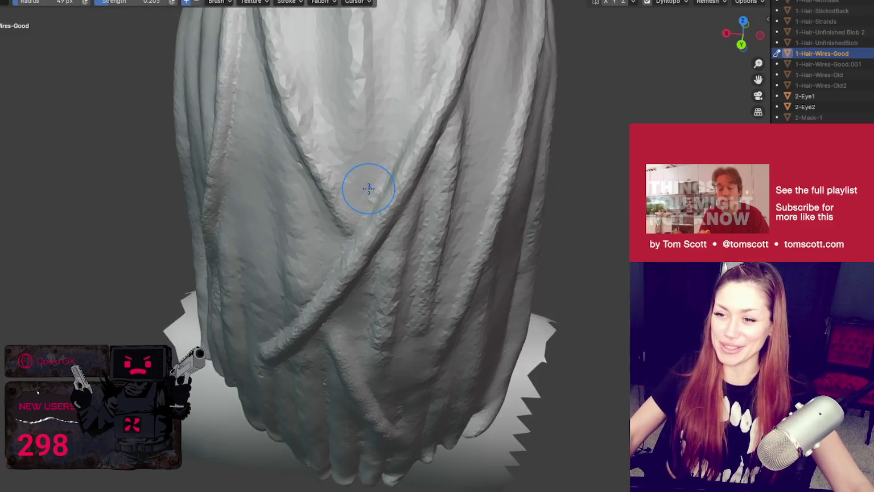
mouse_move(370, 185)
middle_down()
mouse_move(309, 209)
mouse_move(196, 156)
middle_up()
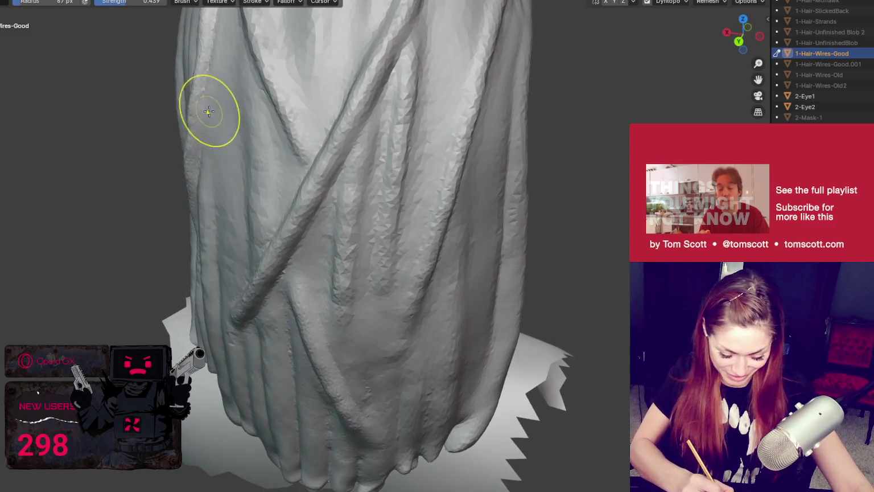
key(f)
click(205, 65)
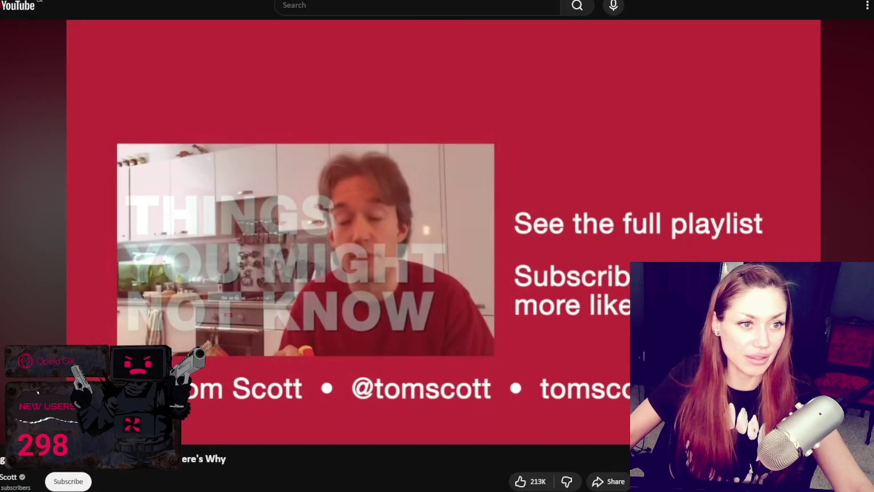
Play the BBC video on how the UK plug was invented in a popout window, then return to Blender.
key(Return)
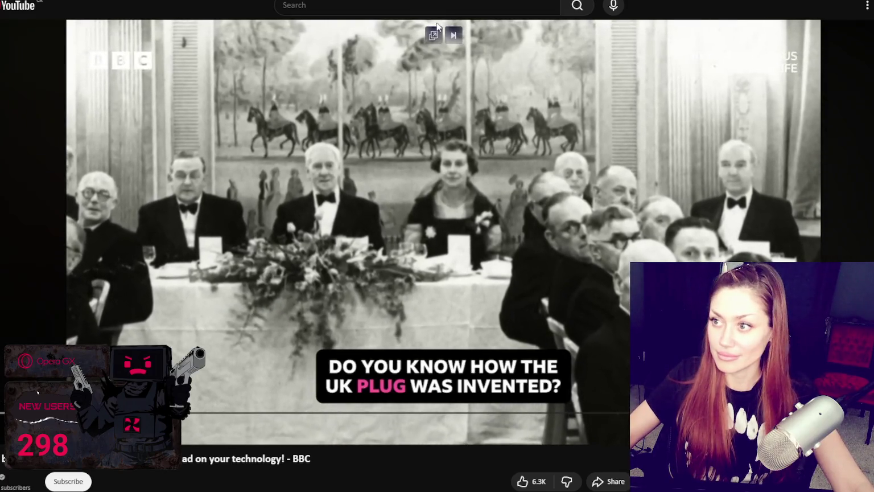
click(433, 35)
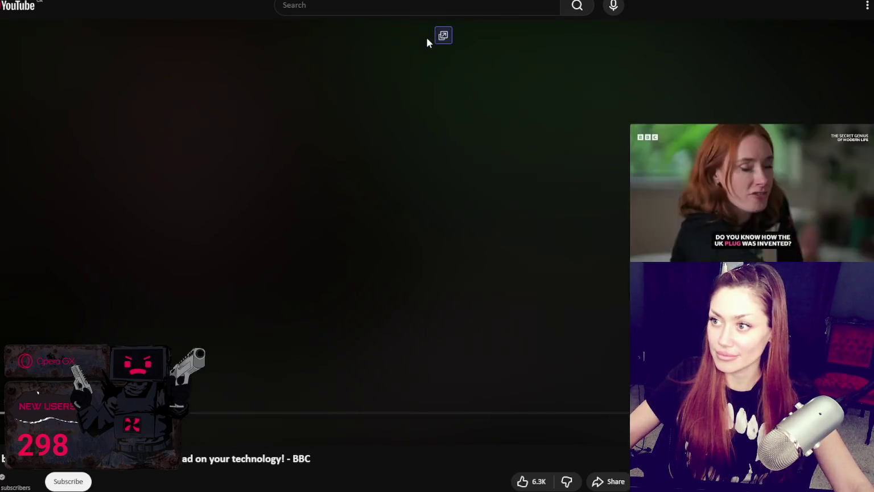
key(alt+Tab)
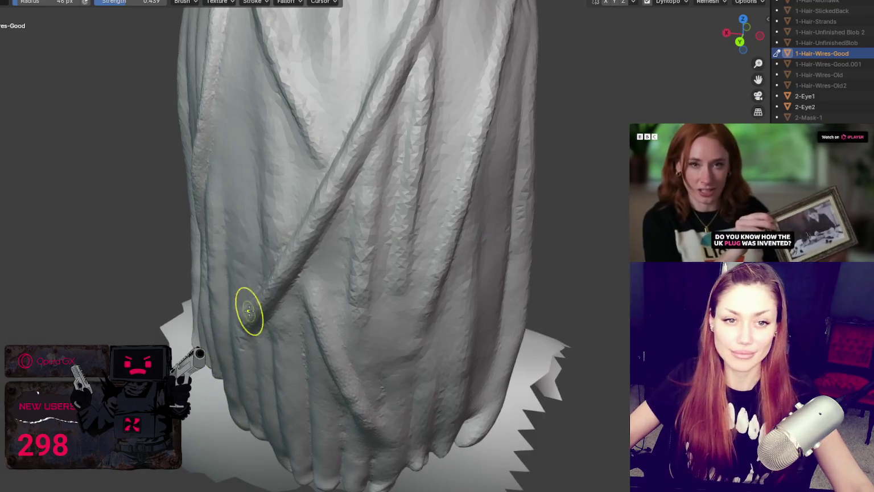
With an enlarged brush, sculpt the strand ends near the base, then shrink the brush.
scroll(433, 254, down, 2)
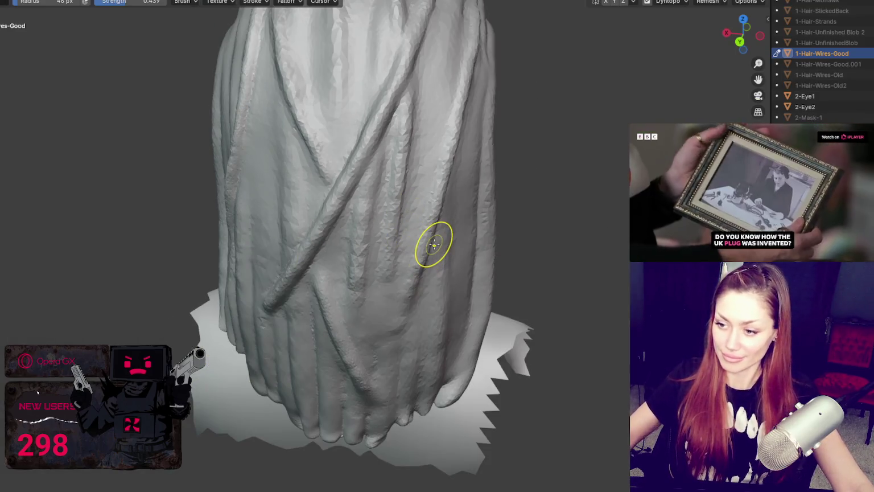
key(f)
click(336, 322)
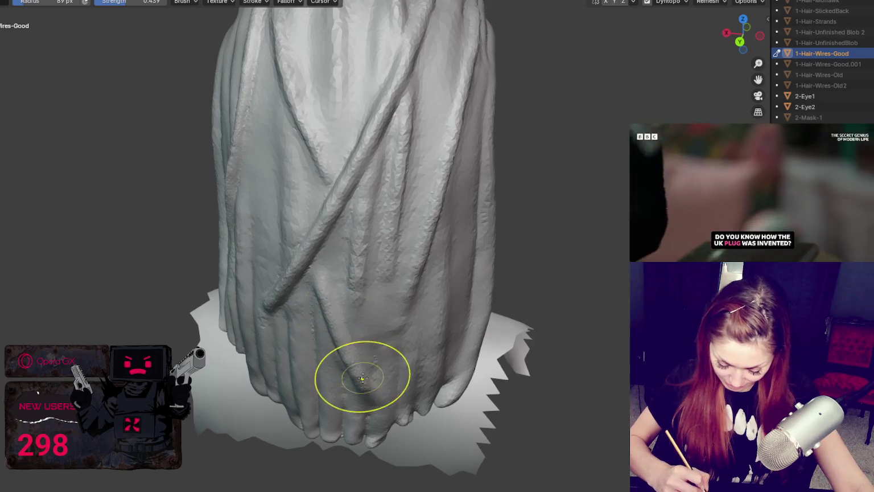
drag(360, 375, 357, 384)
middle_drag(357, 384, 316, 322)
key(f)
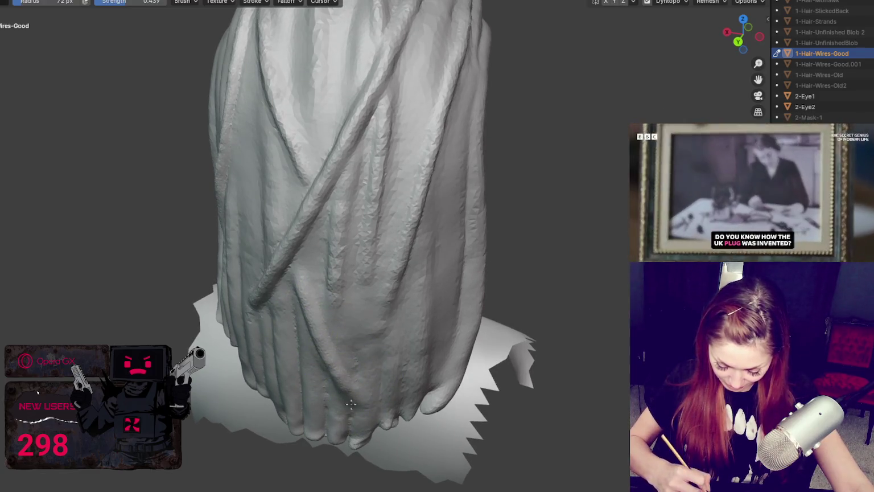
click(329, 370)
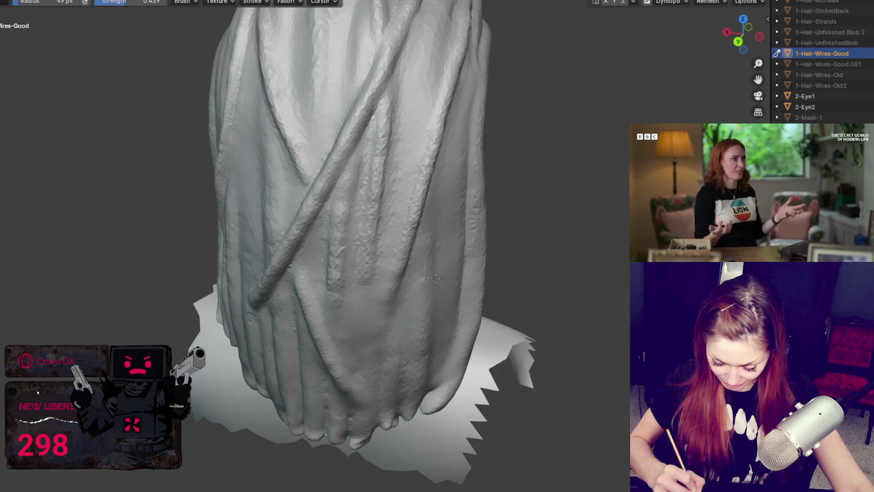
Sculpt along the grooves between the back strands with a larger, weaker brush.
middle_drag(435, 278, 455, 267)
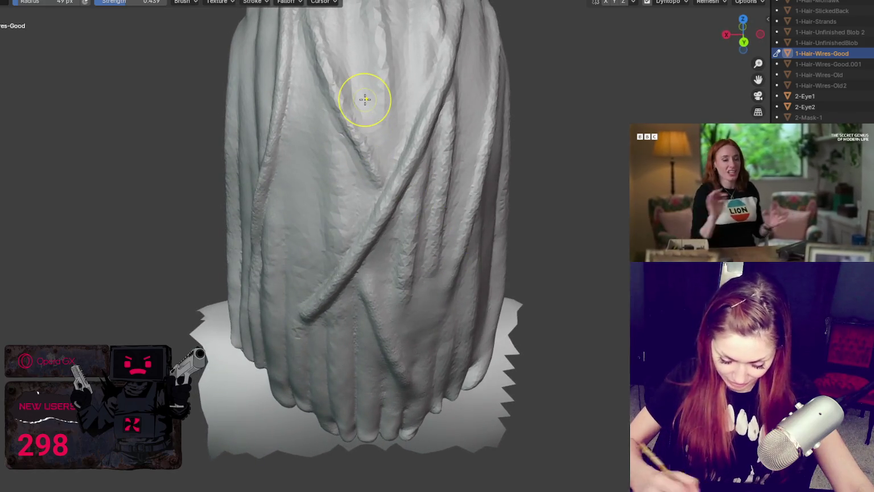
scroll(393, 148, up, 3)
scroll(427, 206, up, 3)
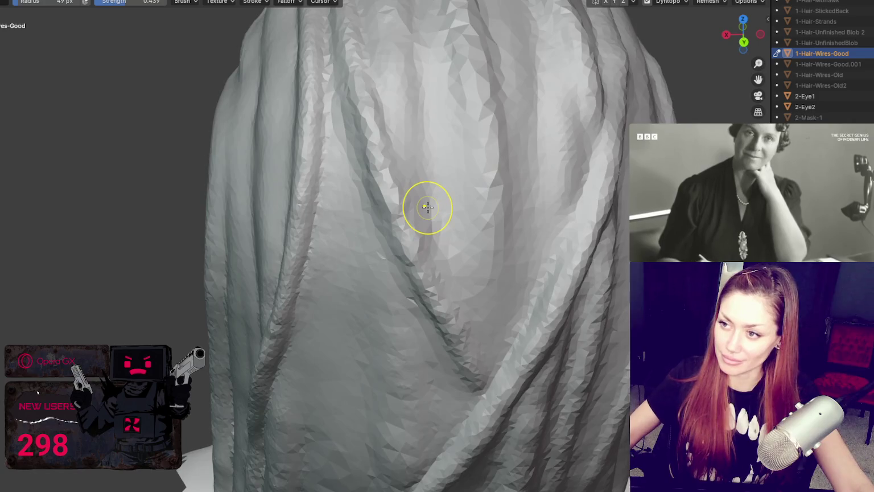
key(x)
middle_drag(371, 117, 329, 79)
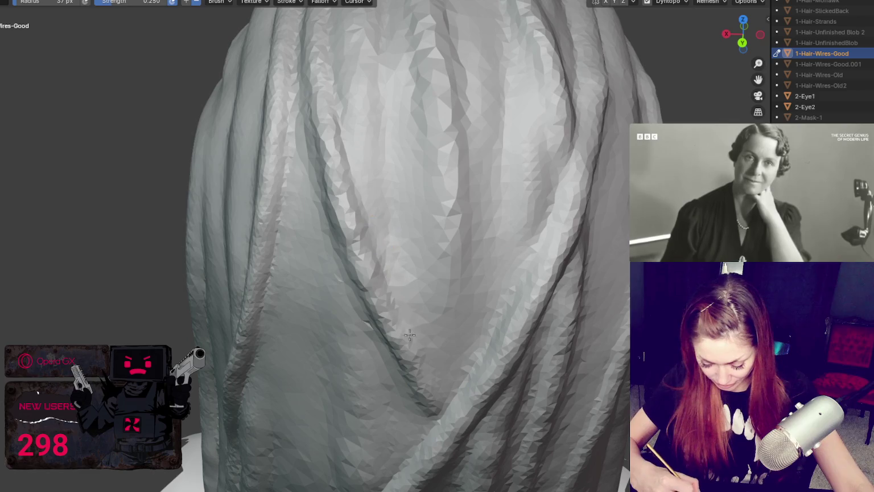
scroll(444, 171, down, 3)
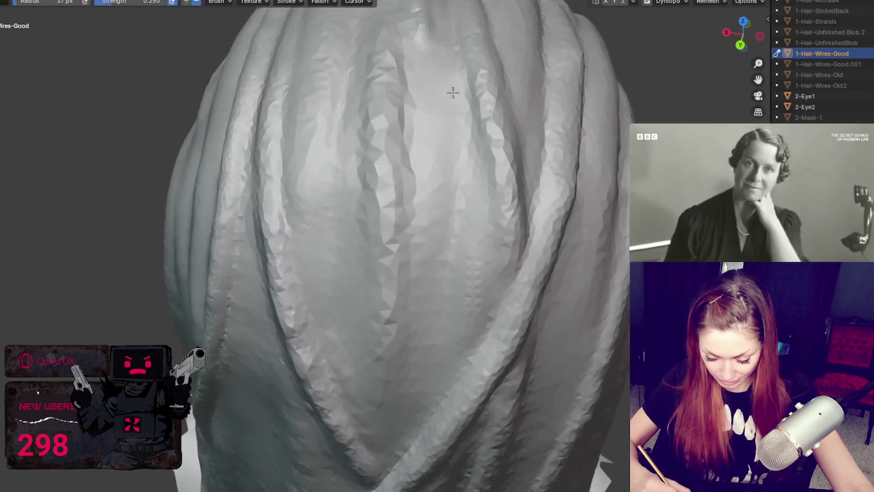
middle_drag(452, 90, 453, 97)
key(c)
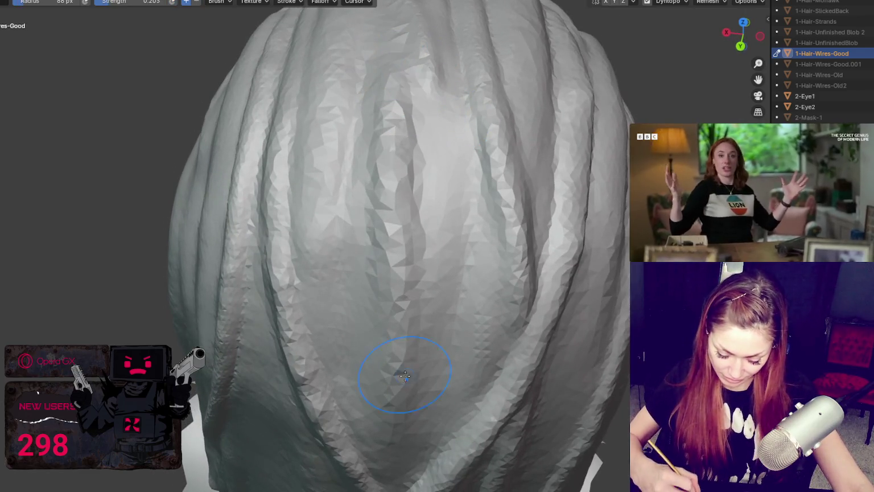
middle_drag(390, 360, 408, 273)
Crease the grooves beside and beneath the diagonal strand with a smaller, inward-carving crease brush.
key(x)
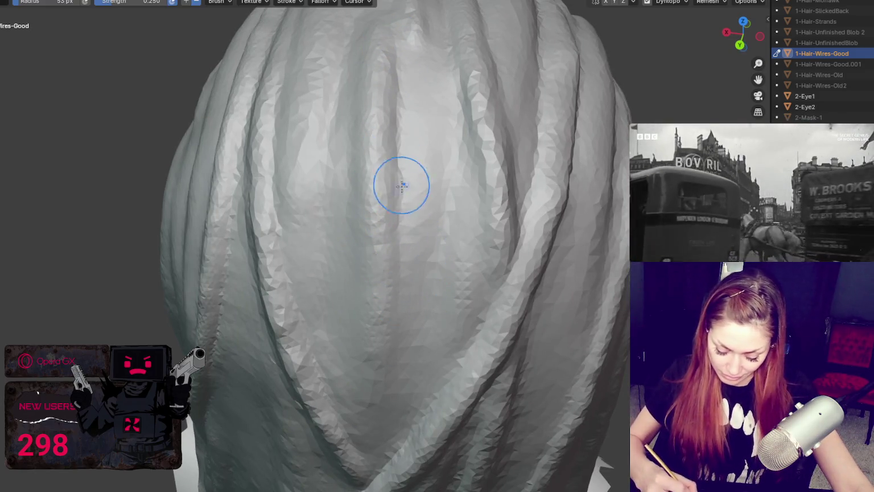
middle_drag(448, 336, 494, 265)
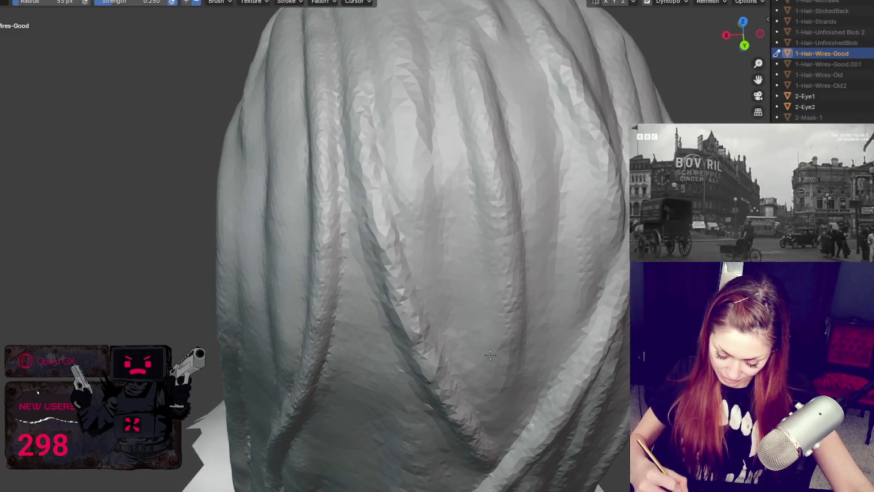
middle_drag(481, 343, 364, 174)
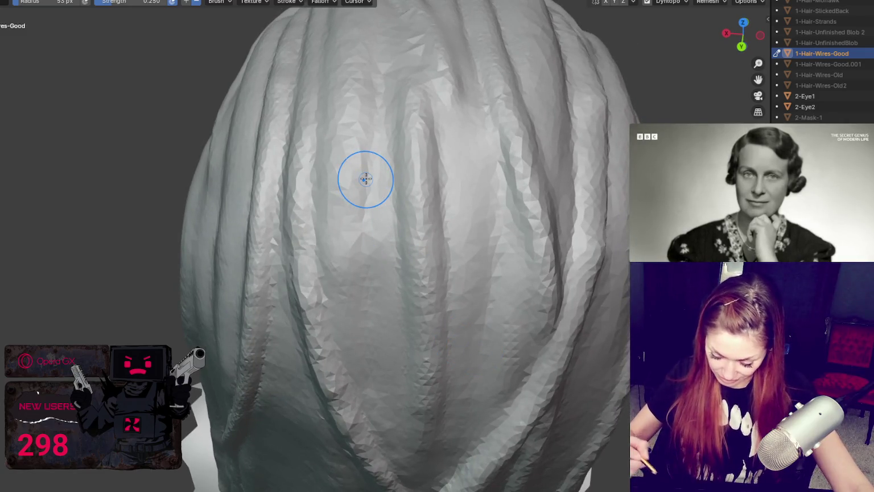
key(c)
key(shift+c)
key(f)
click(357, 160)
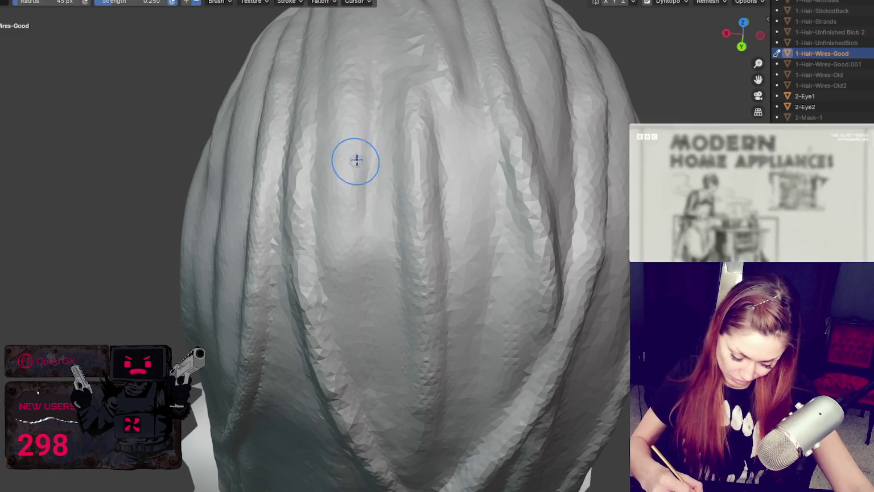
middle_drag(363, 342, 412, 306)
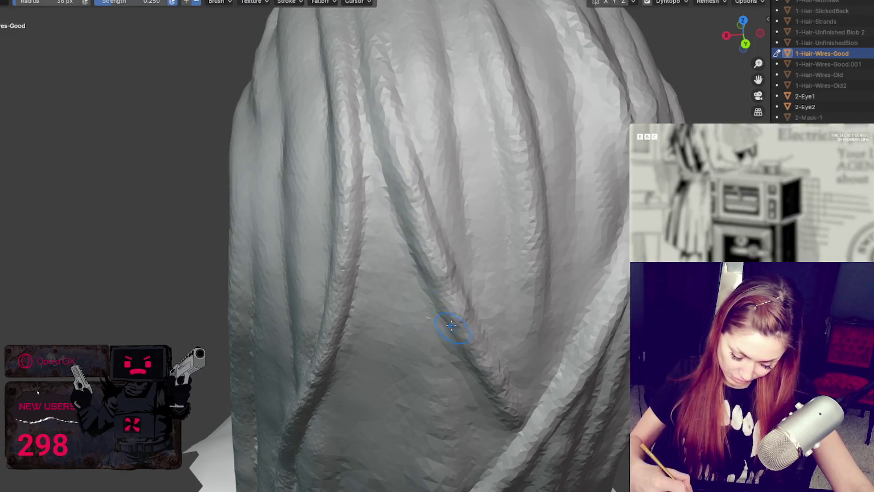
middle_drag(451, 325, 409, 185)
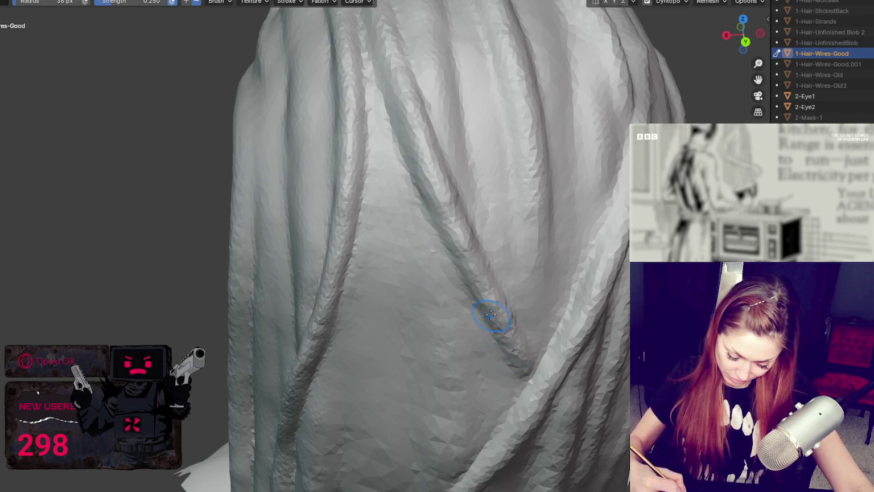
middle_drag(490, 314, 364, 254)
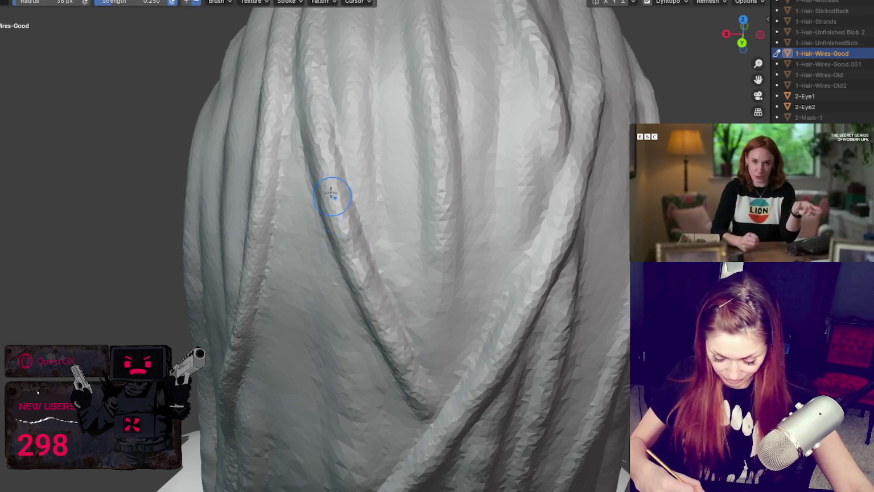
middle_drag(417, 404, 266, 254)
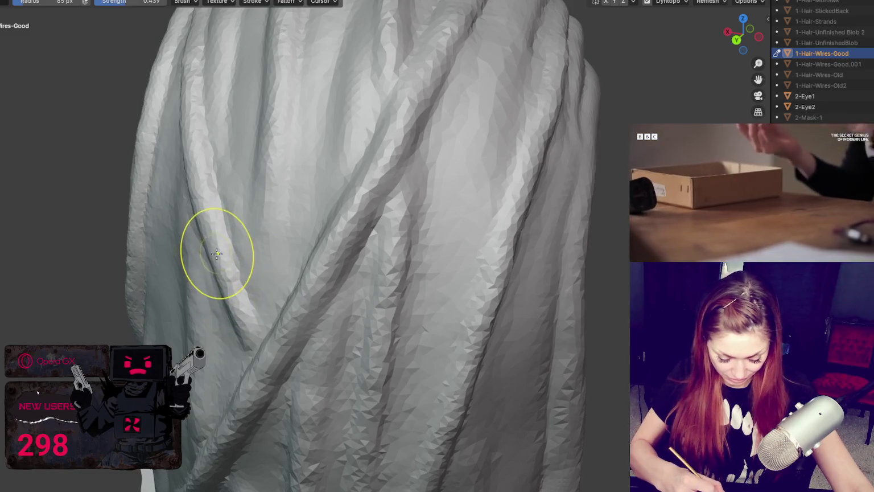
Reshape the side strands near the ear, from their lower ends up to the top.
middle_drag(217, 254, 165, 286)
drag(165, 286, 119, 307)
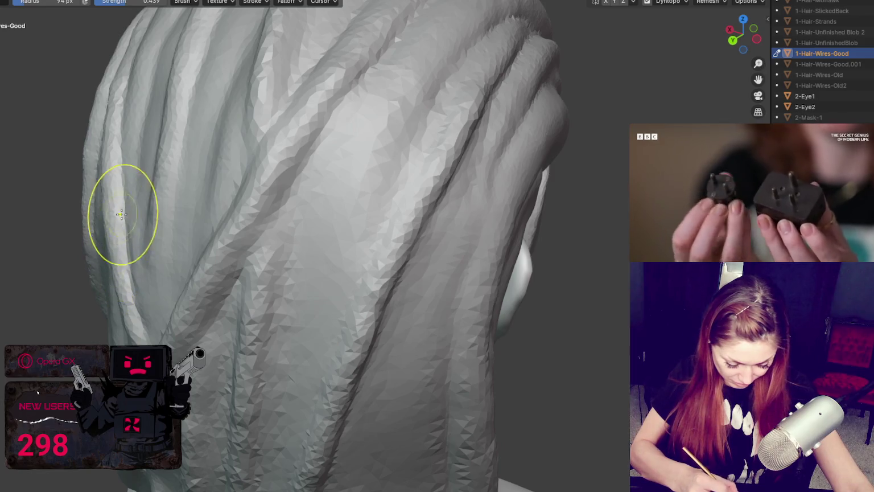
drag(121, 214, 117, 92)
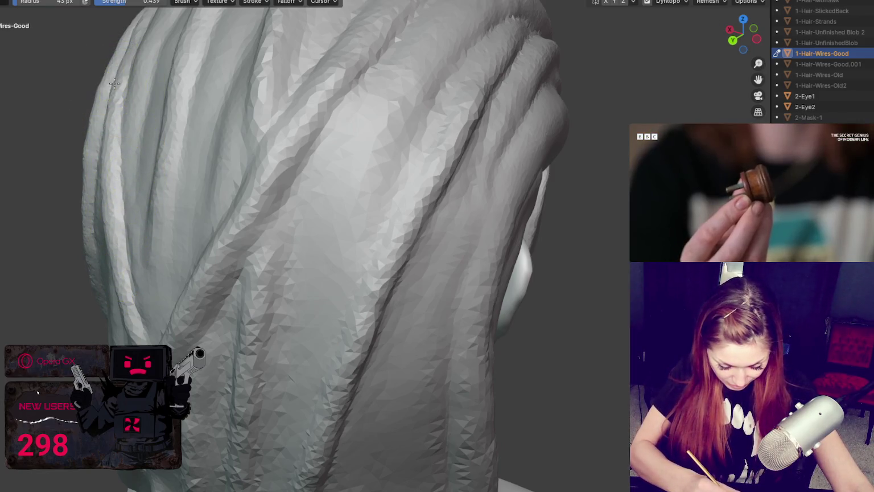
middle_drag(120, 61, 176, 104)
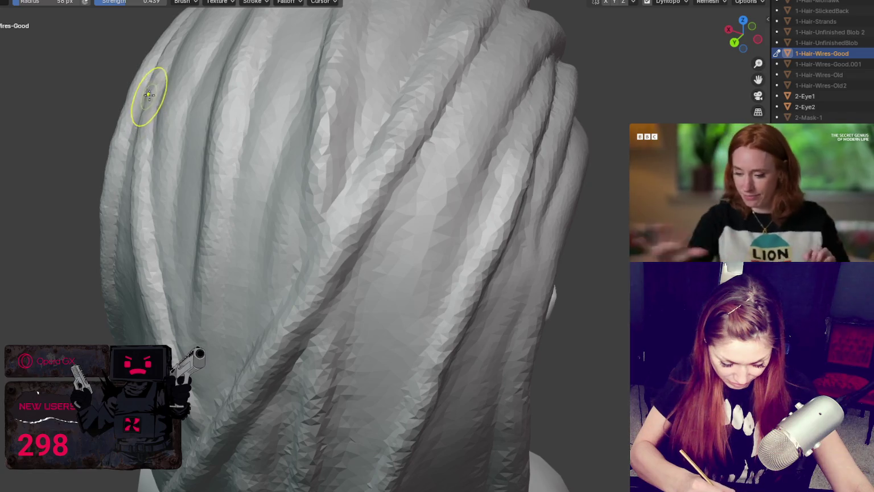
Switch to the Crease brush and zoom out to view the whole back of the hair.
mouse_move(242, 265)
middle_down()
mouse_move(296, 269)
mouse_move(332, 242)
middle_up()
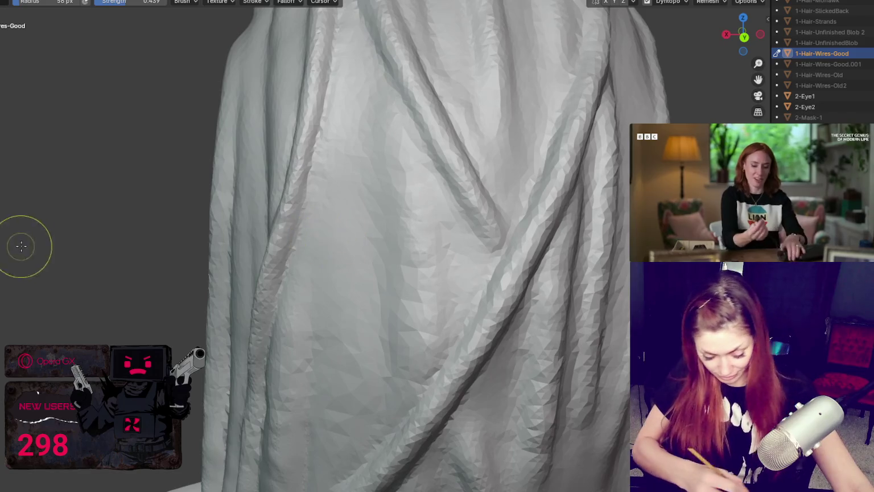
key(x)
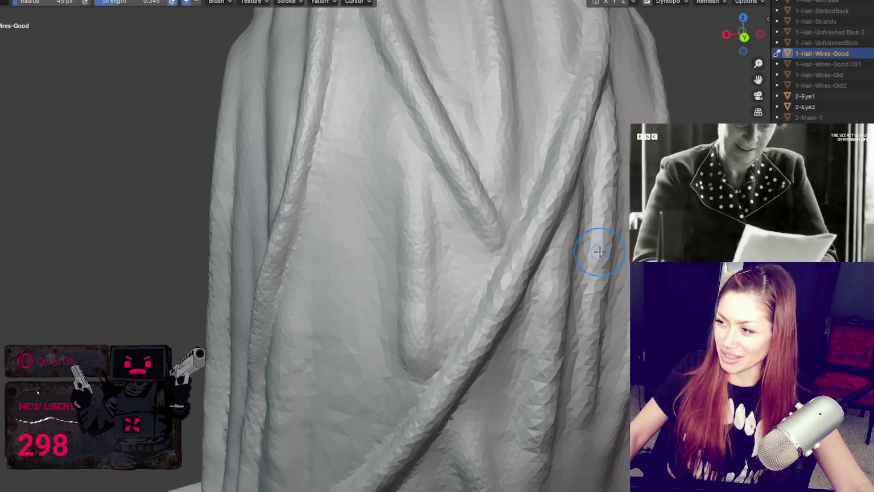
scroll(563, 222, down, 2)
scroll(495, 191, down, 3)
middle_drag(441, 188, 404, 228)
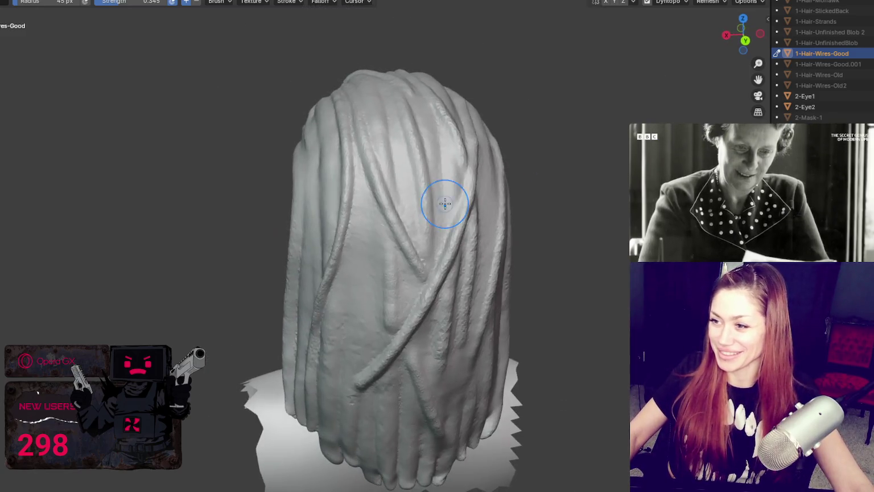
Smooth the hair strand surface with a smaller brush and inspect the top and side strands.
scroll(401, 211, up, 3)
shift+drag(404, 193, 365, 248)
key(f)
click(371, 187)
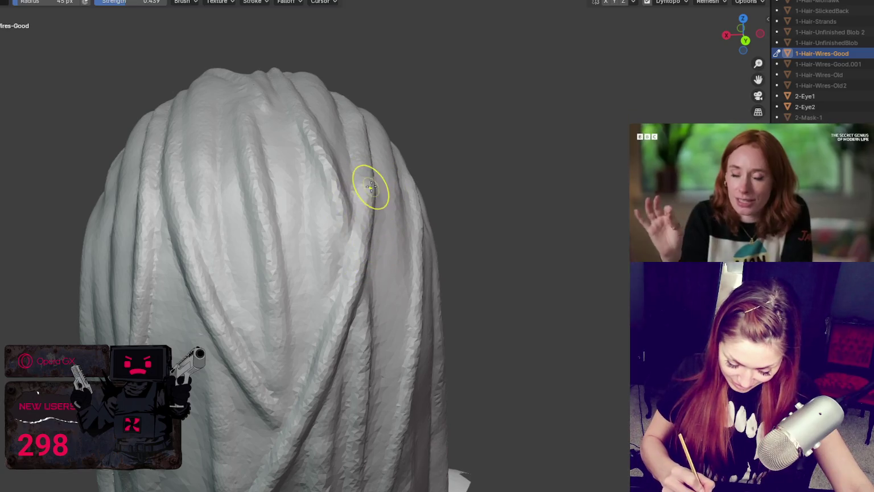
middle_drag(360, 274, 234, 281)
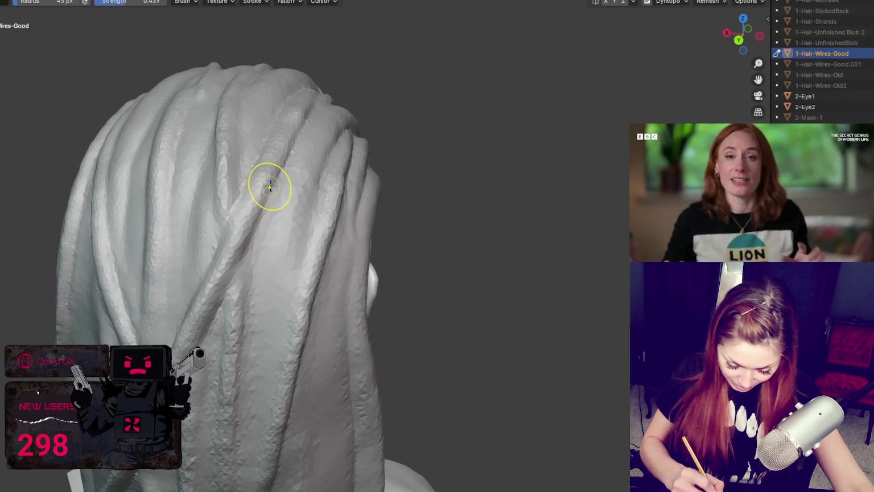
middle_drag(270, 151, 289, 68)
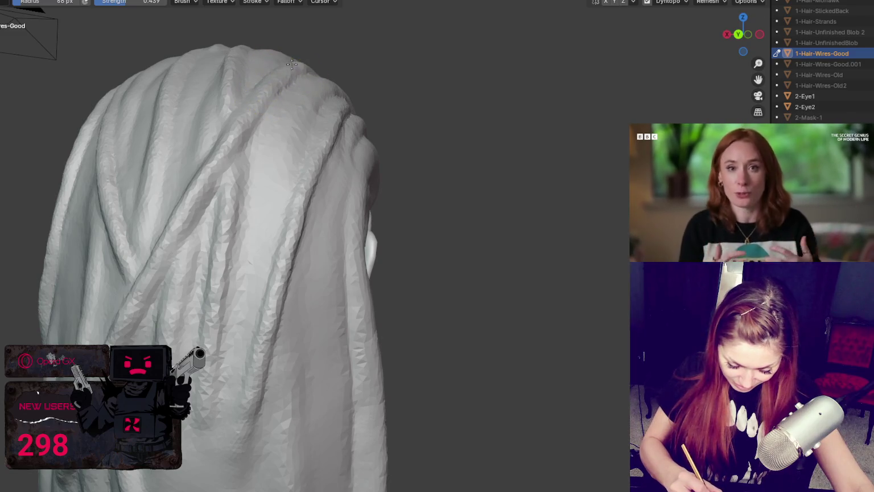
middle_drag(246, 110, 280, 89)
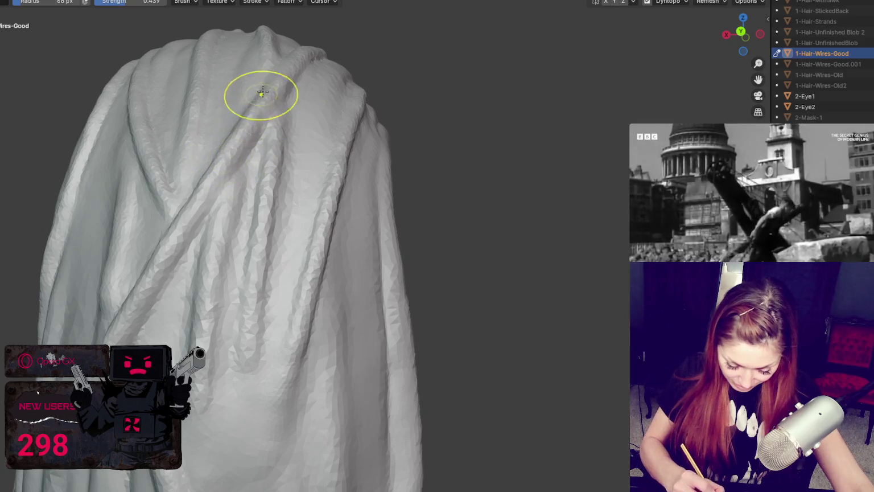
middle_drag(224, 182, 321, 197)
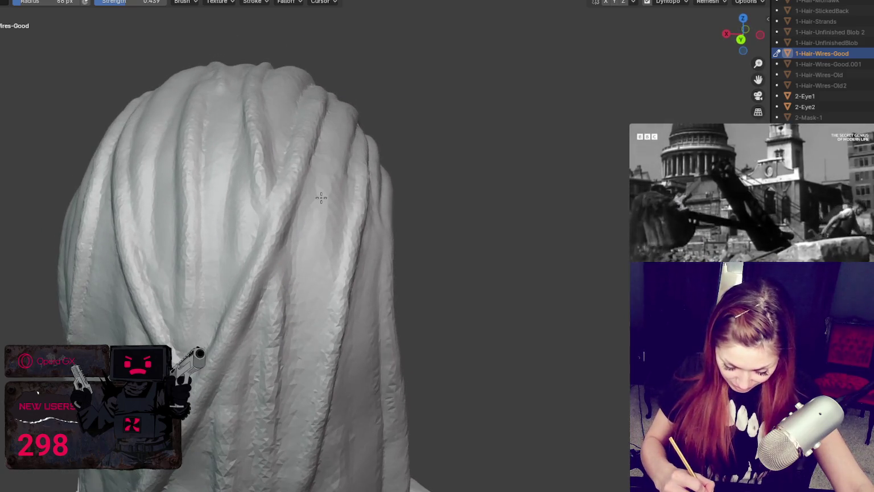
Resize the sculpt brush, settling on a larger one, and check the hair from several angles.
key(f)
click(276, 257)
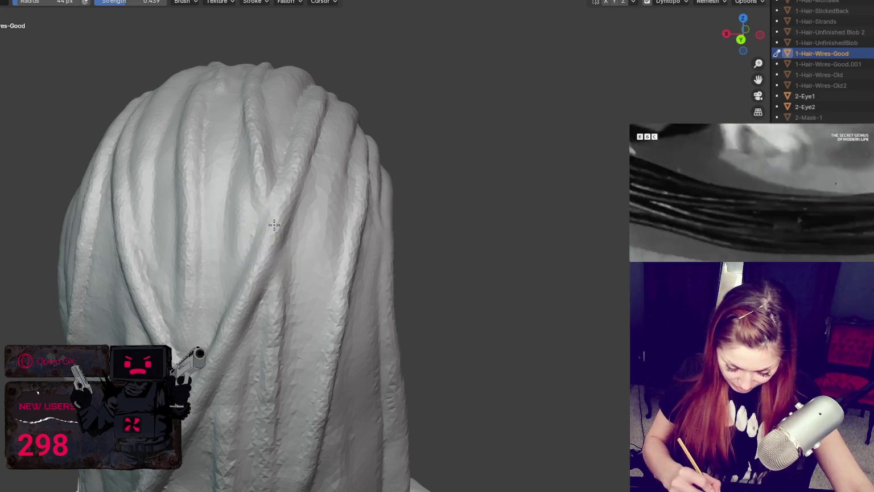
key(f)
click(223, 371)
middle_drag(203, 348, 240, 338)
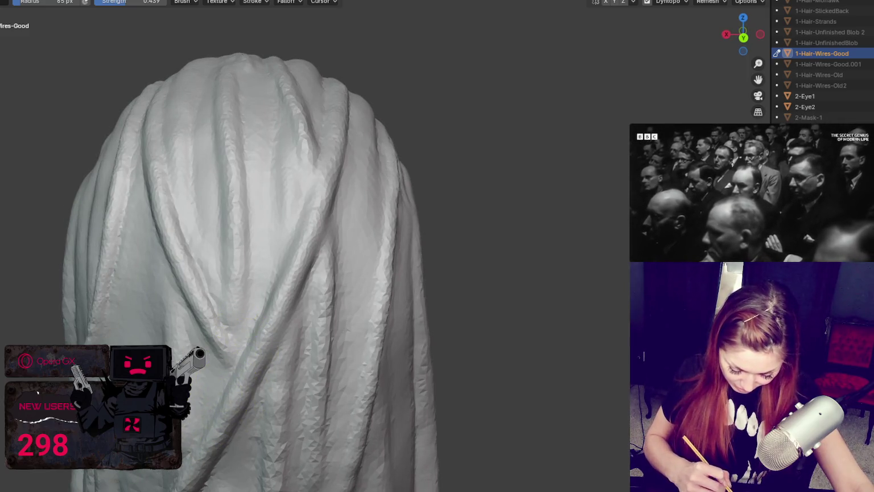
mouse_move(202, 393)
middle_down()
mouse_move(273, 331)
mouse_move(357, 335)
mouse_move(341, 304)
middle_up()
key(x)
key(g)
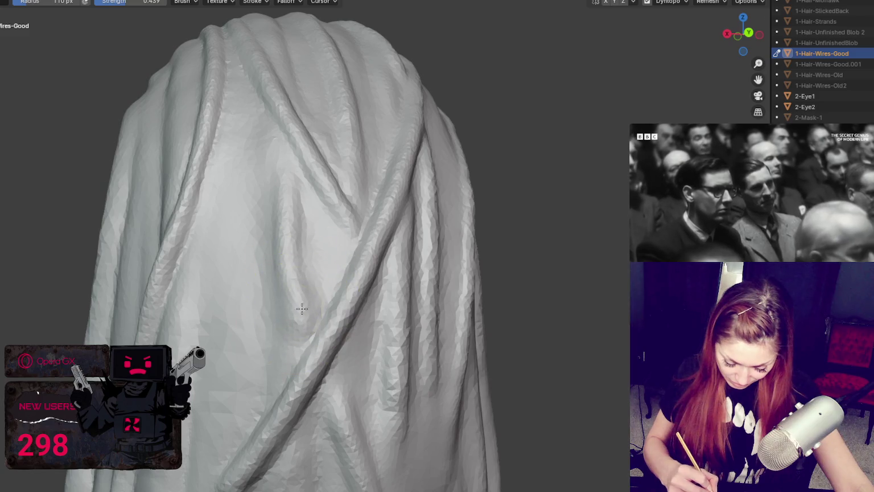
middle_drag(341, 361, 341, 381)
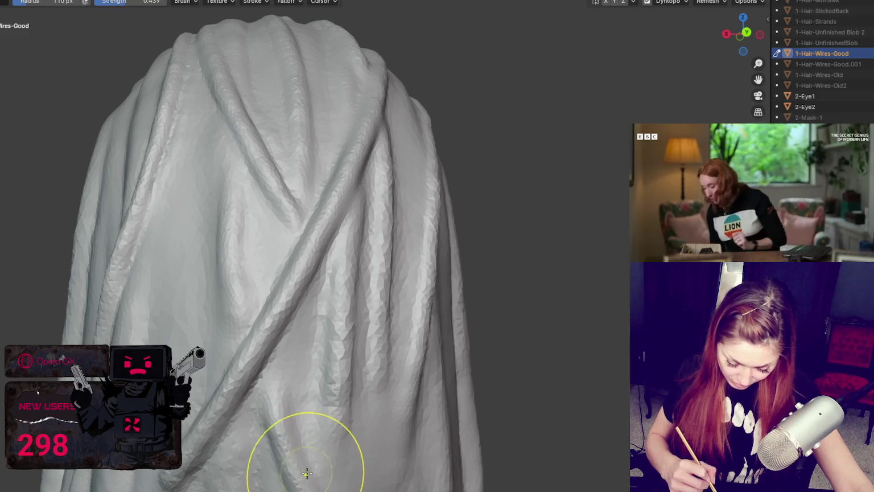
middle_drag(302, 469, 194, 308)
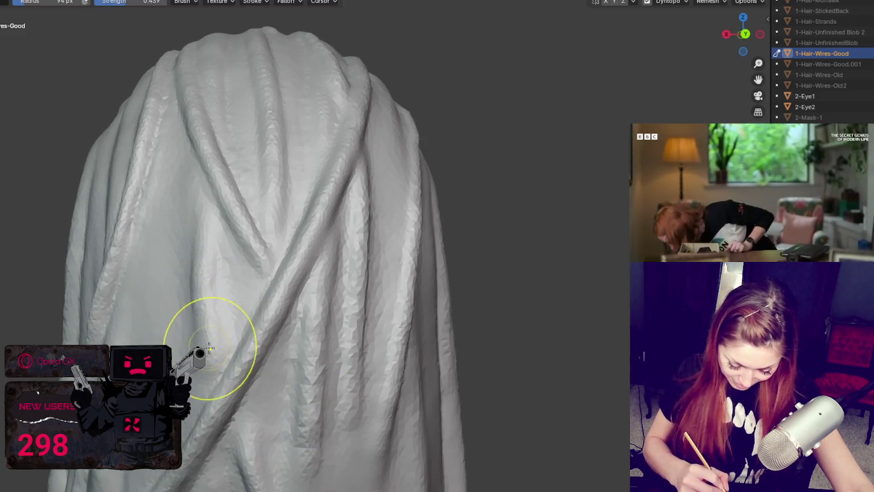
mouse_move(383, 341)
middle_down()
mouse_move(382, 357)
mouse_move(370, 214)
middle_up()
Smooth along the diagonal back strand with a smaller brush, then zoom out.
scroll(405, 275, up, 3)
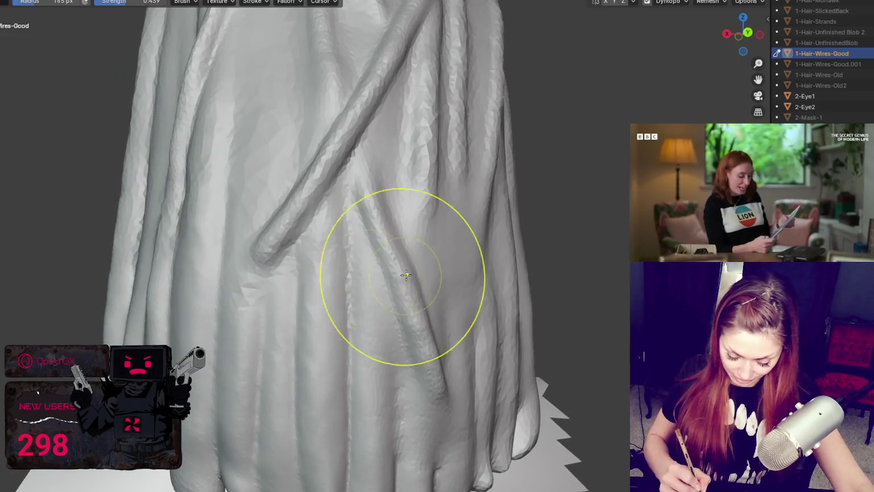
key(f)
click(341, 289)
drag(359, 236, 390, 370)
middle_drag(419, 304, 439, 319)
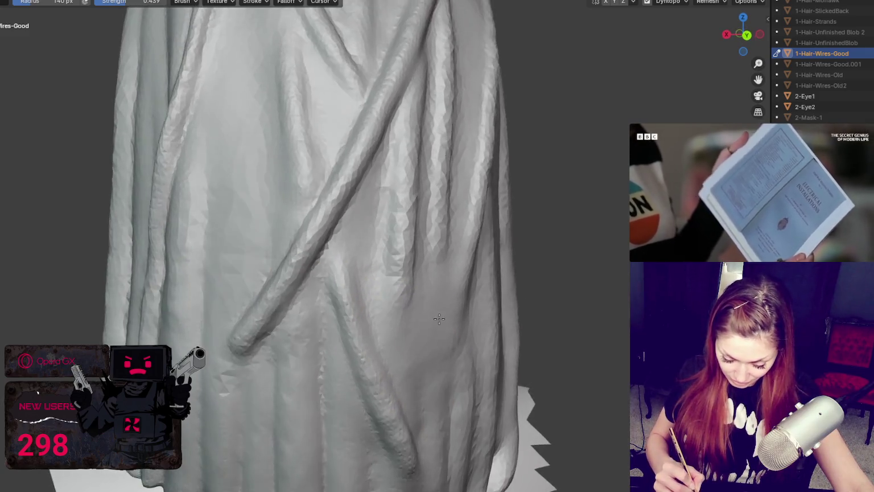
scroll(439, 318, down, 3)
scroll(416, 342, down, 2)
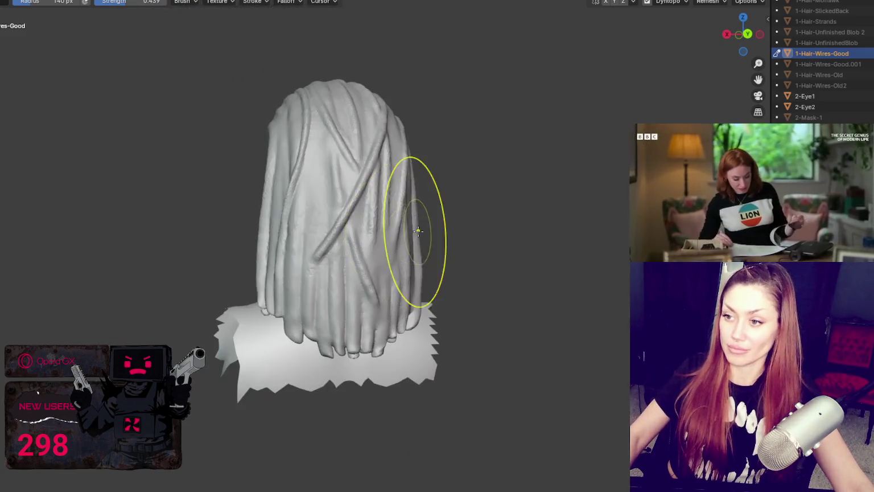
Shrink the brush to a 30 px radius at 0.250 strength and switch to Crease.
mouse_move(418, 230)
middle_down()
mouse_move(454, 259)
mouse_move(521, 248)
mouse_move(503, 230)
middle_up()
scroll(408, 229, up, 3)
mouse_move(408, 230)
middle_down()
mouse_move(357, 244)
mouse_move(292, 224)
mouse_move(379, 257)
middle_up()
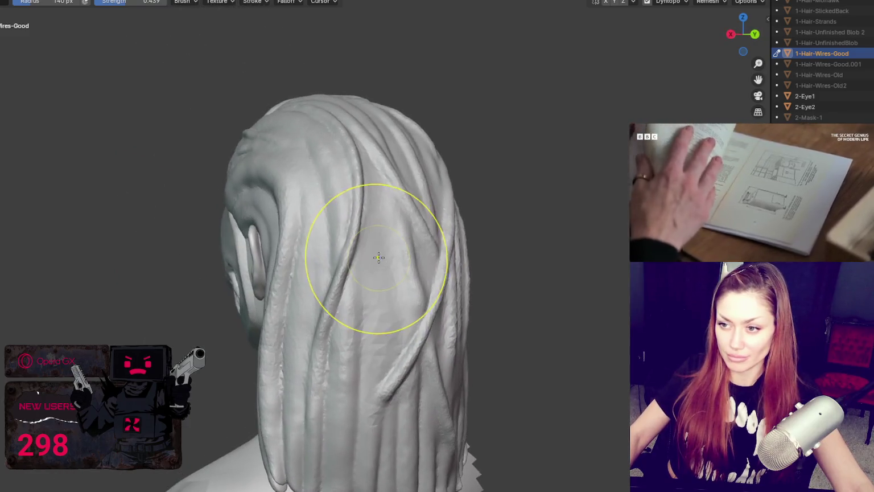
key(f)
click(353, 254)
scroll(347, 254, up, 3)
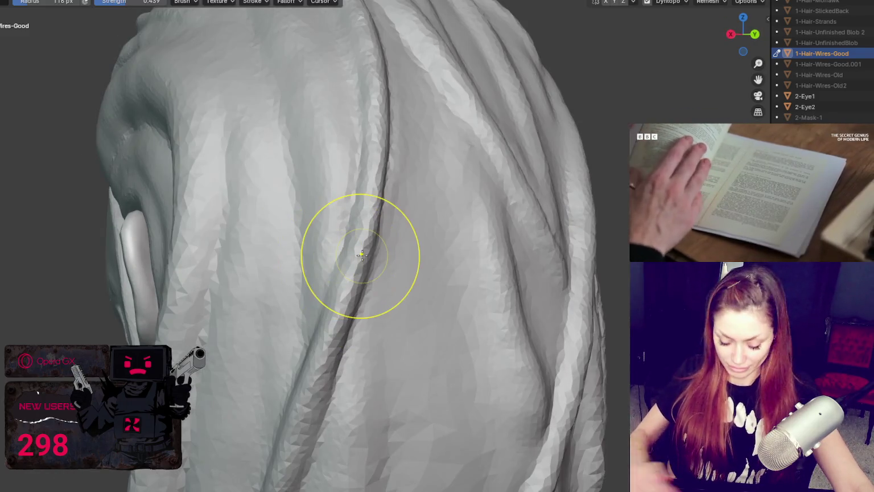
key(x)
Carve a crease between the strands behind the ear.
mouse_move(399, 256)
middle_down()
mouse_move(430, 256)
mouse_move(396, 256)
middle_up()
mouse_move(318, 245)
middle_down()
mouse_move(325, 235)
mouse_move(250, 230)
middle_up()
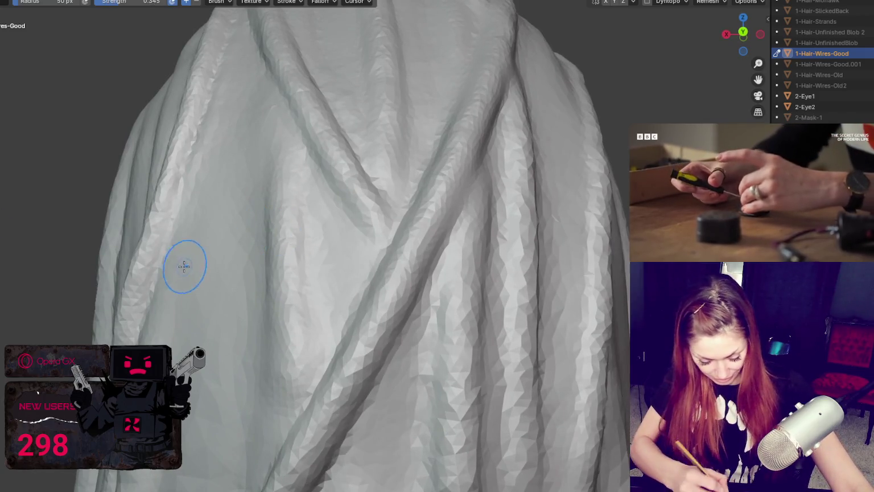
middle_drag(182, 267, 169, 283)
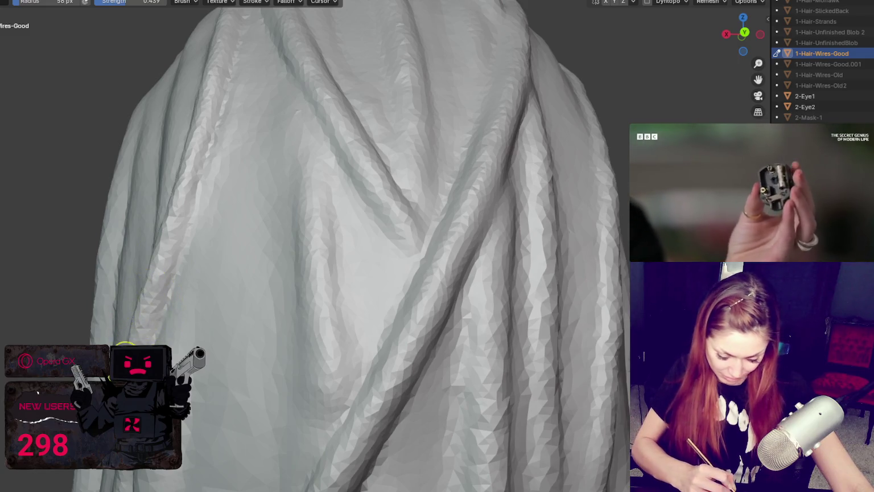
middle_drag(125, 370, 127, 458)
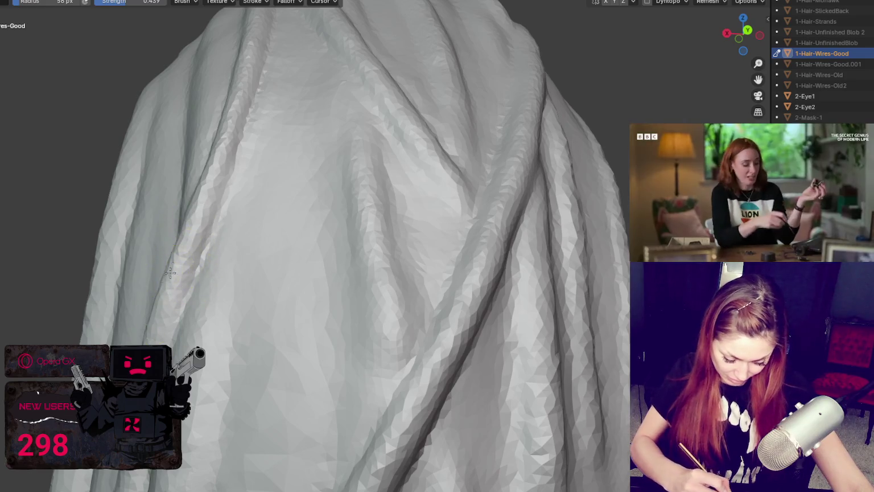
middle_drag(293, 201, 391, 198)
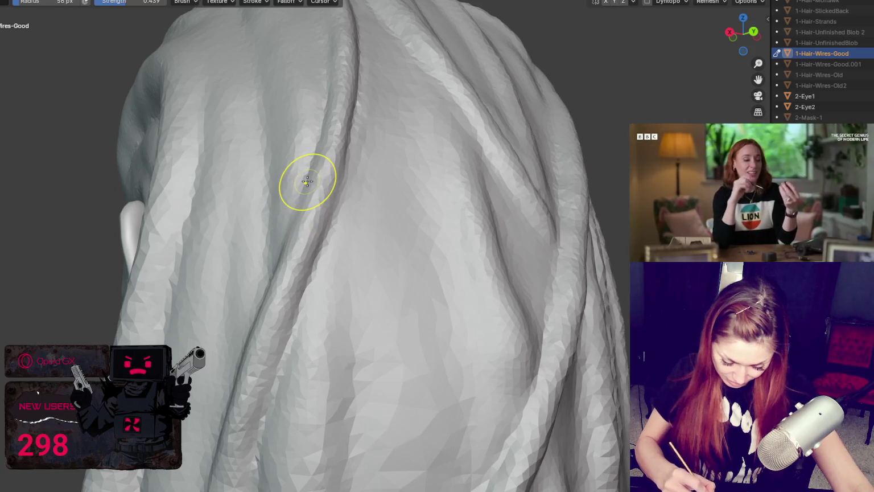
middle_drag(424, 254, 425, 215)
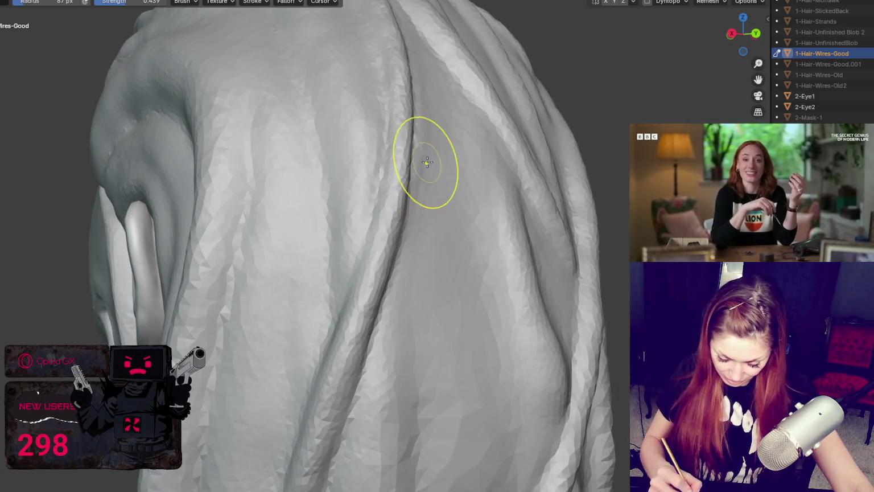
middle_drag(425, 166, 359, 166)
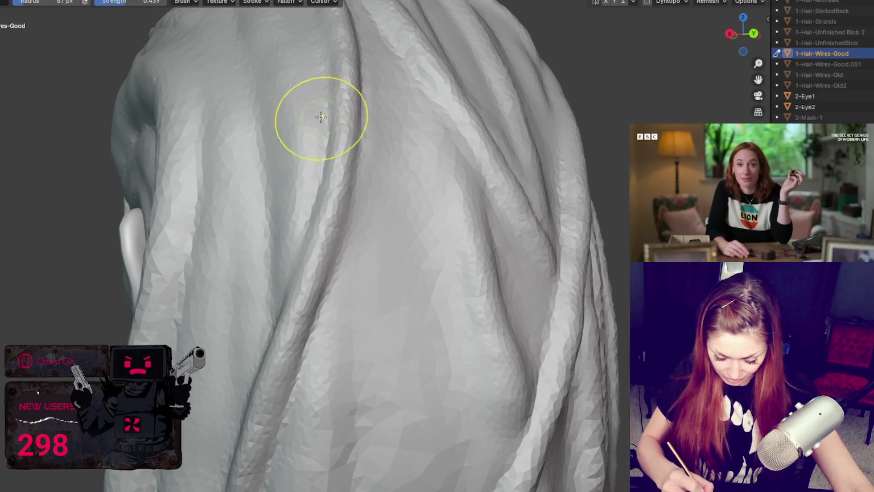
ctrl+drag(328, 224, 299, 185)
Check the creased strands on the ear side and the whole back of the hair.
middle_drag(306, 169, 415, 179)
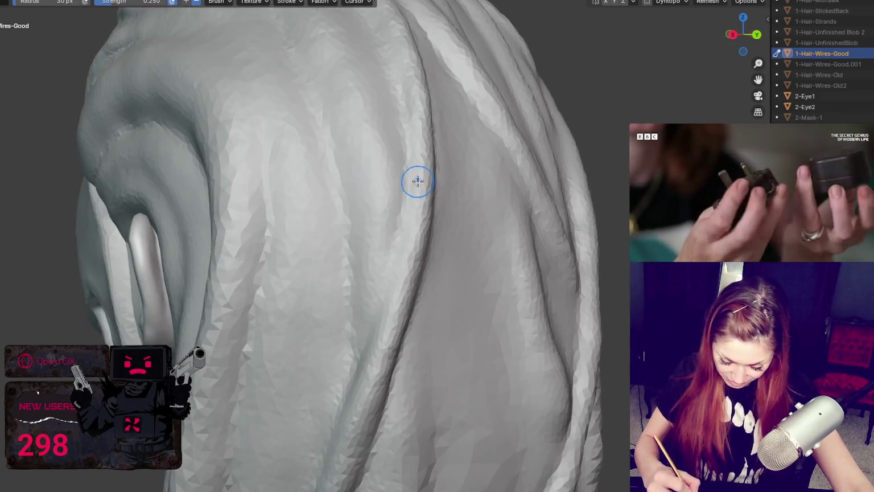
mouse_move(405, 101)
middle_down()
mouse_move(364, 250)
mouse_move(289, 107)
middle_up()
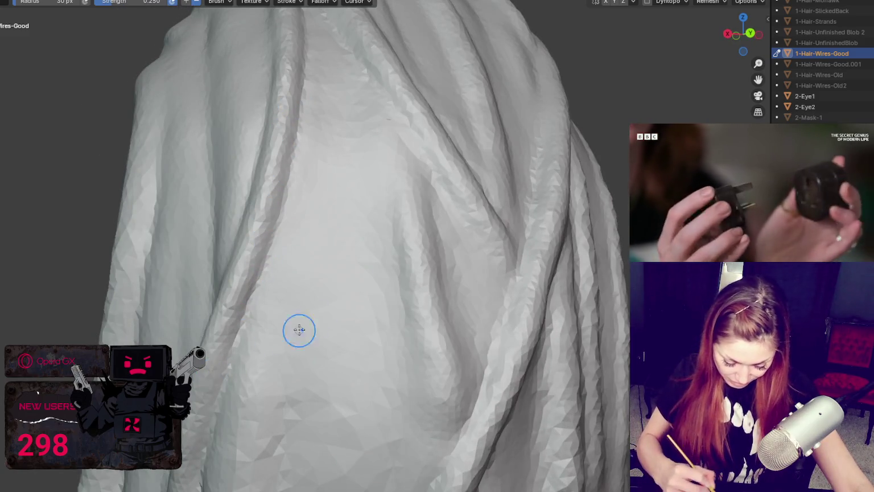
middle_drag(296, 330, 357, 195)
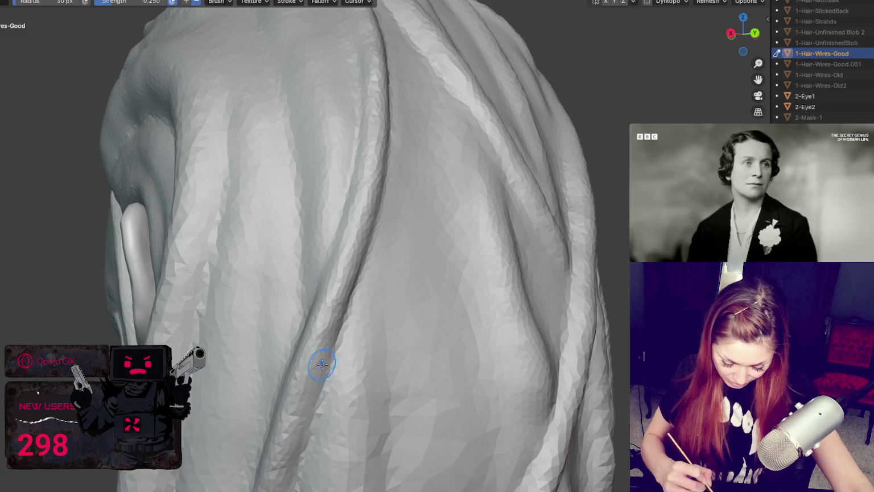
middle_drag(399, 354, 358, 292)
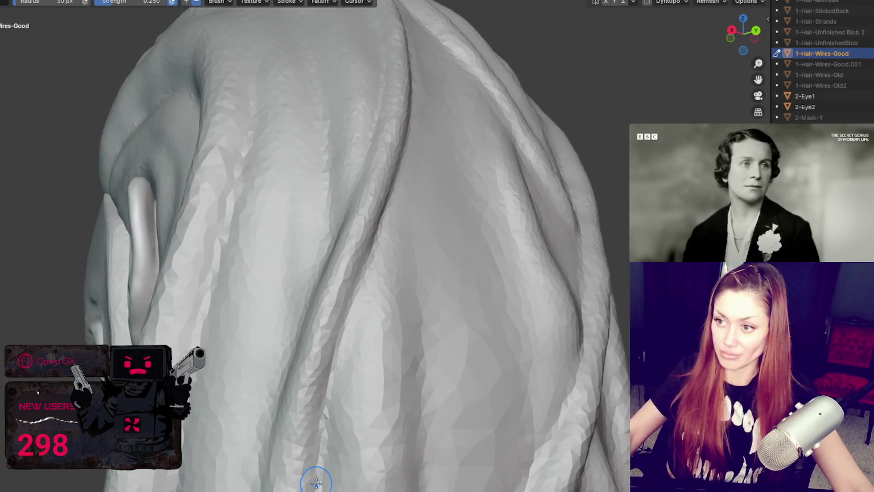
scroll(347, 228, down, 5)
middle_drag(347, 228, 360, 261)
scroll(382, 156, up, 4)
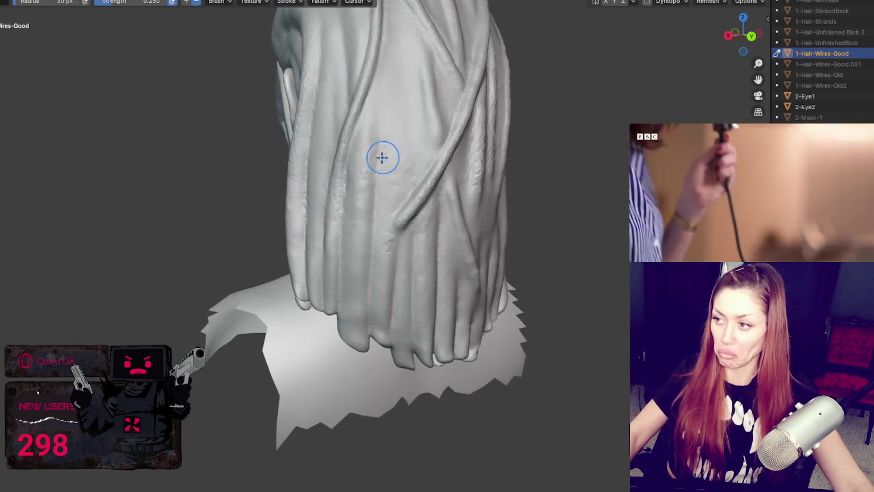
Switch to the Smooth brush and smooth the lower locks along their length down to the tips.
middle_drag(357, 159, 388, 161)
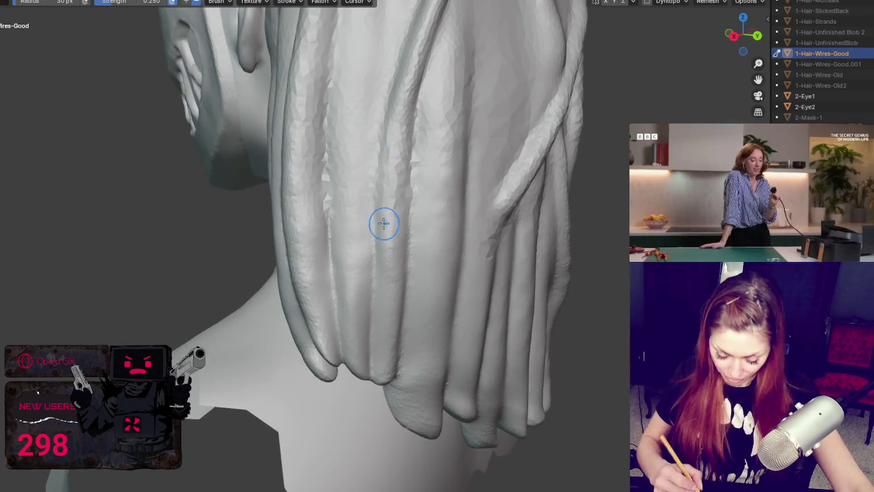
key(s)
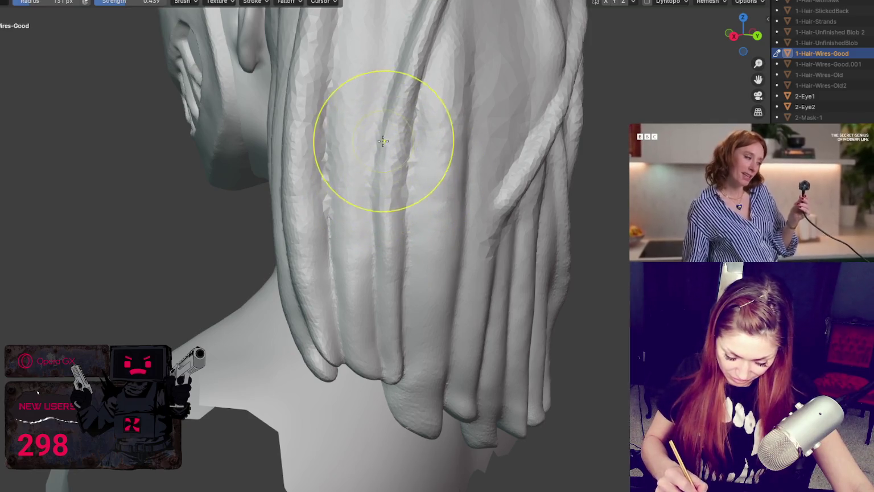
drag(399, 252, 416, 181)
drag(417, 135, 403, 364)
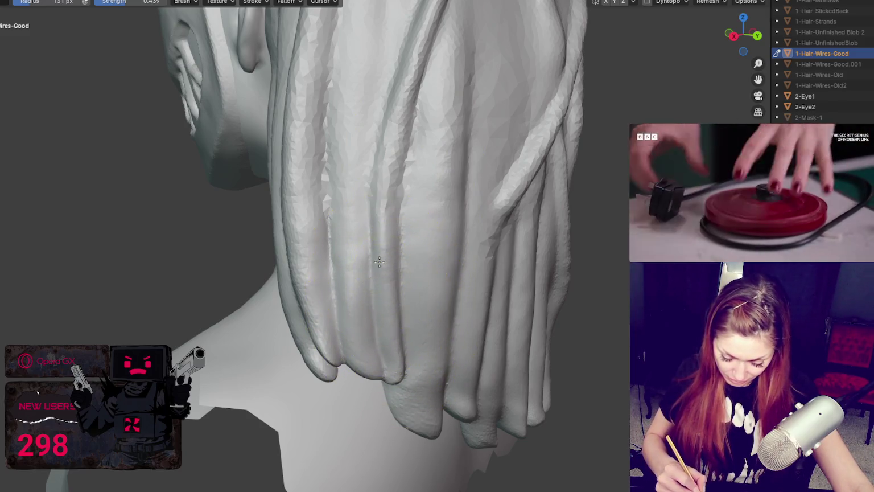
drag(388, 317, 365, 329)
Use a smaller brush to smooth the surface of a lock near the neck.
key(bracketleft)
key(bracketleft)
key(bracketleft)
key(bracketleft)
key(bracketleft)
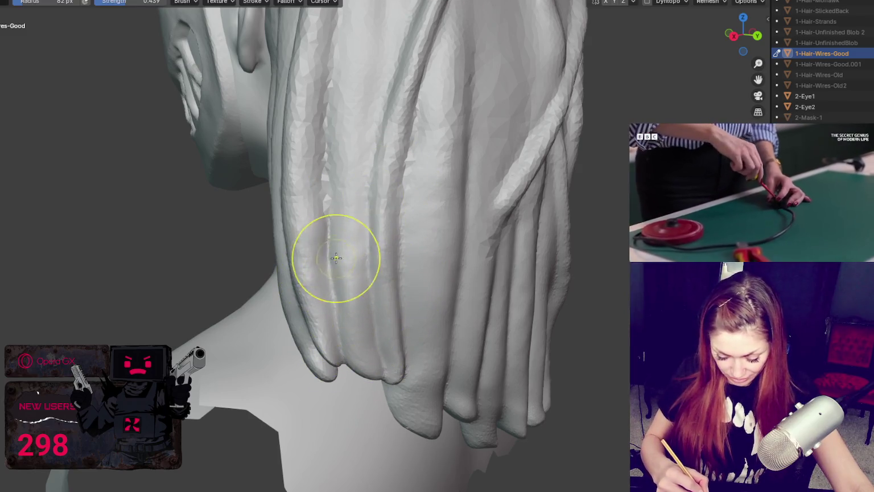
middle_drag(361, 214, 361, 219)
drag(357, 216, 370, 240)
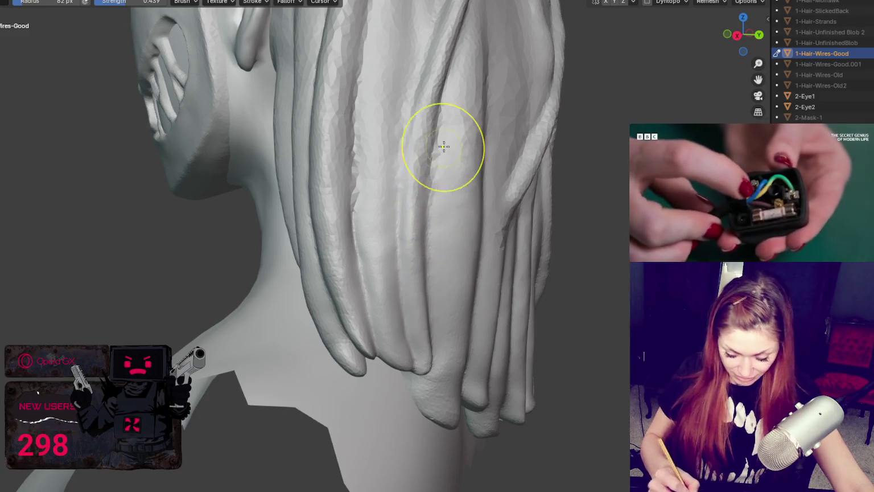
middle_drag(441, 146, 456, 179)
middle_drag(333, 171, 337, 150)
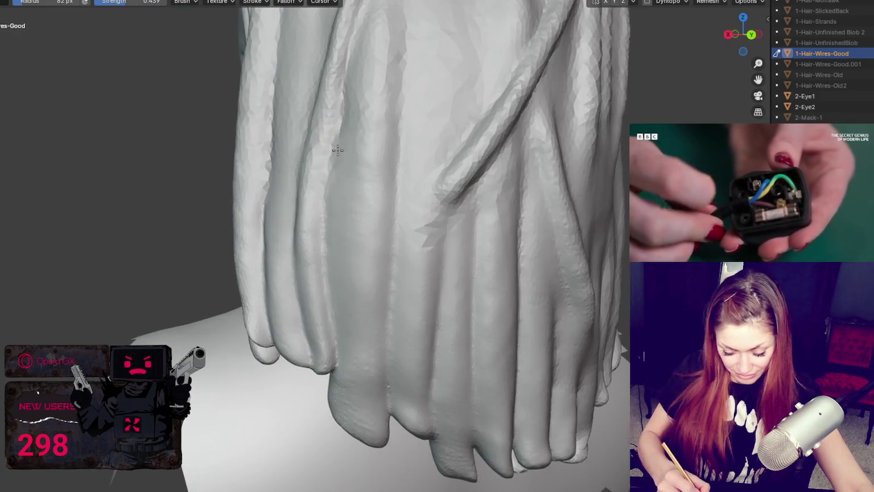
Reduce the brush radius to 69 px around the lower dreadlock tips, ending on the back view.
middle_drag(324, 226, 292, 258)
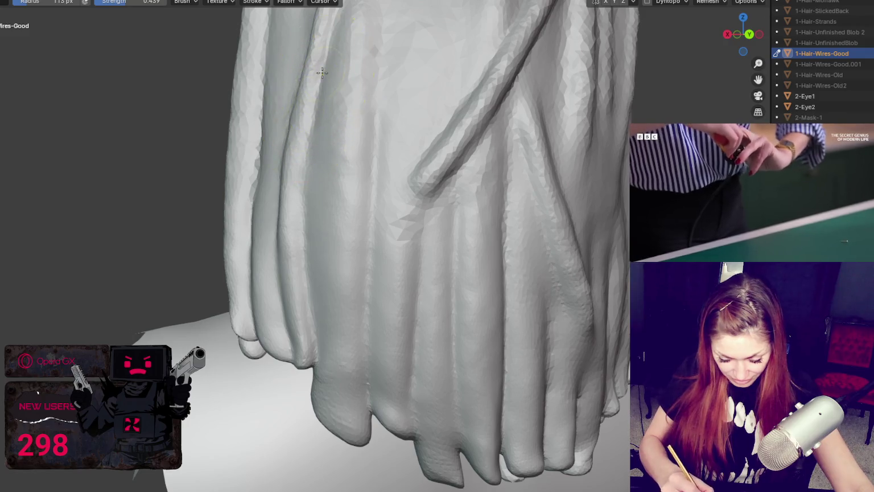
middle_drag(323, 73, 274, 237)
key(f)
click(289, 340)
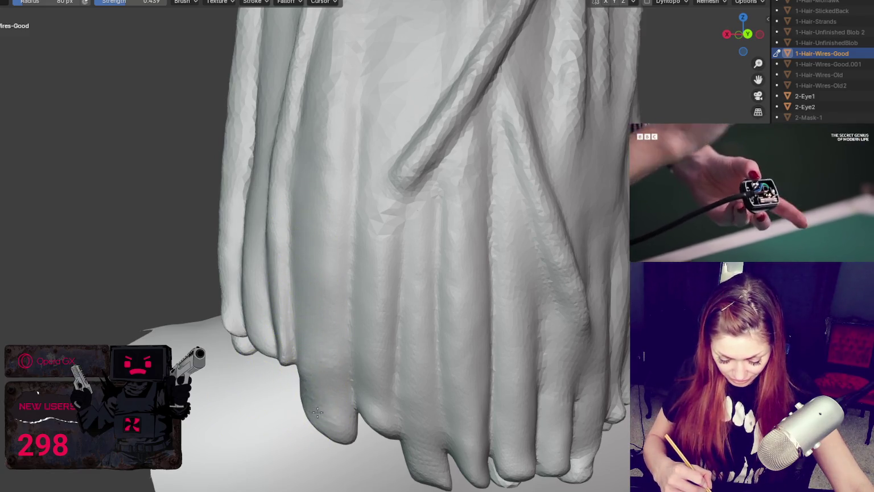
mouse_move(317, 411)
middle_down()
mouse_move(400, 380)
mouse_move(287, 392)
middle_up()
scroll(287, 391, up, 2)
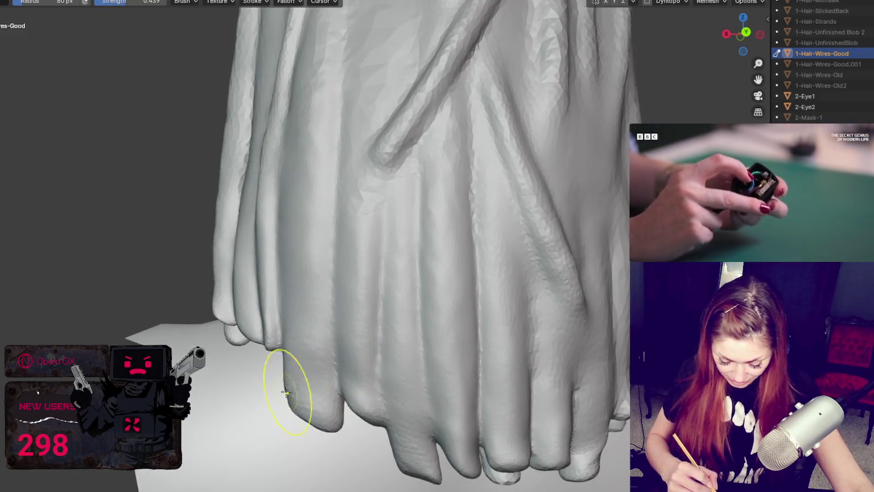
key(f)
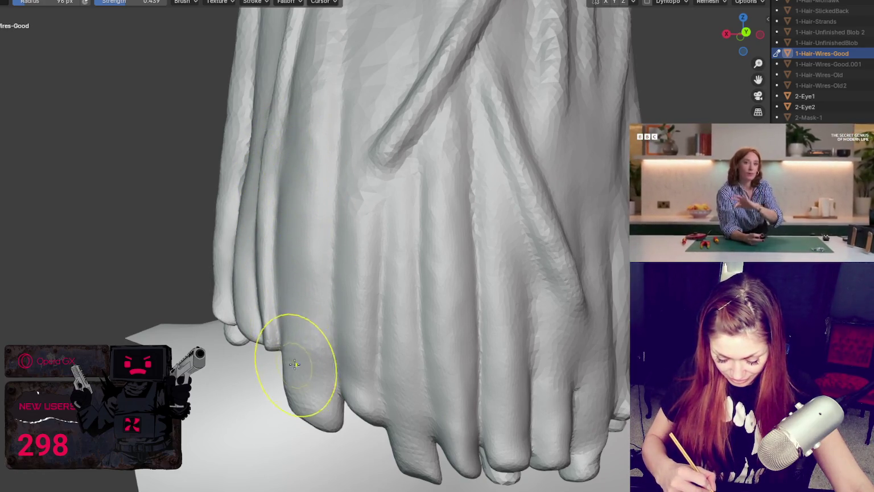
key(f)
middle_drag(357, 363, 474, 398)
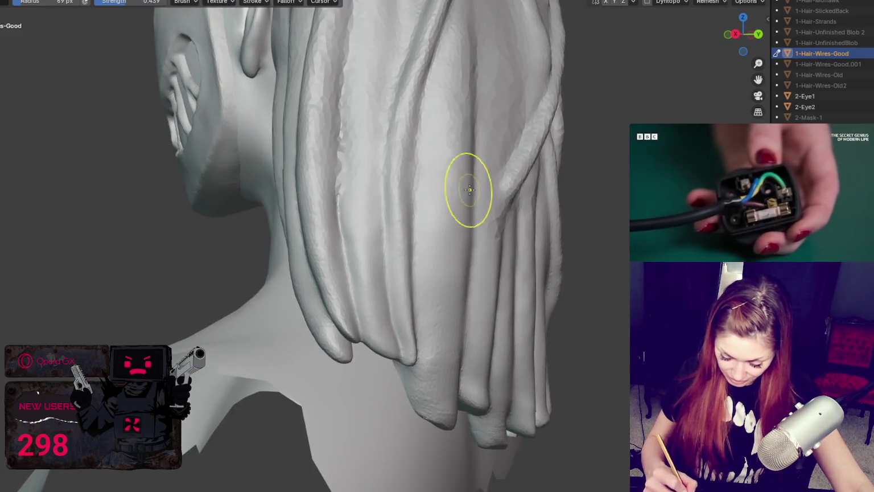
Face the back of the hair and set the creasing brush to a 98 px radius.
scroll(469, 190, down, 3)
scroll(527, 219, down, 3)
middle_drag(446, 177, 473, 179)
scroll(391, 118, up, 5)
scroll(380, 220, up, 2)
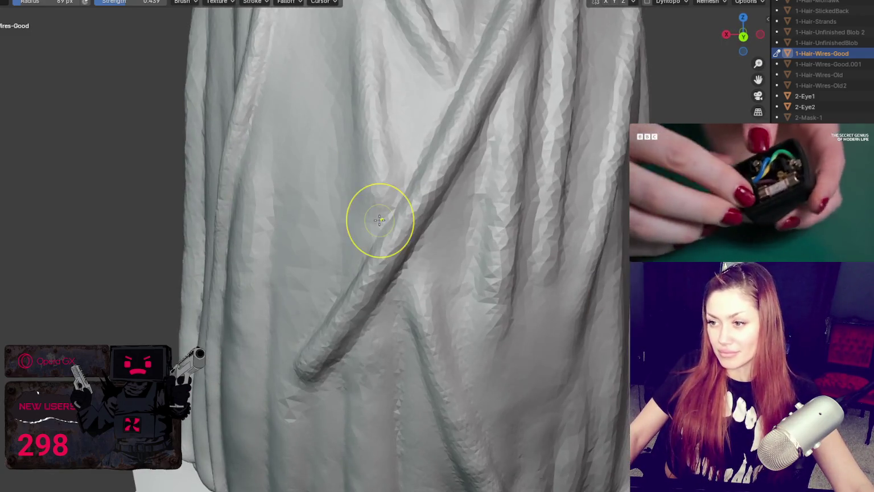
key(x)
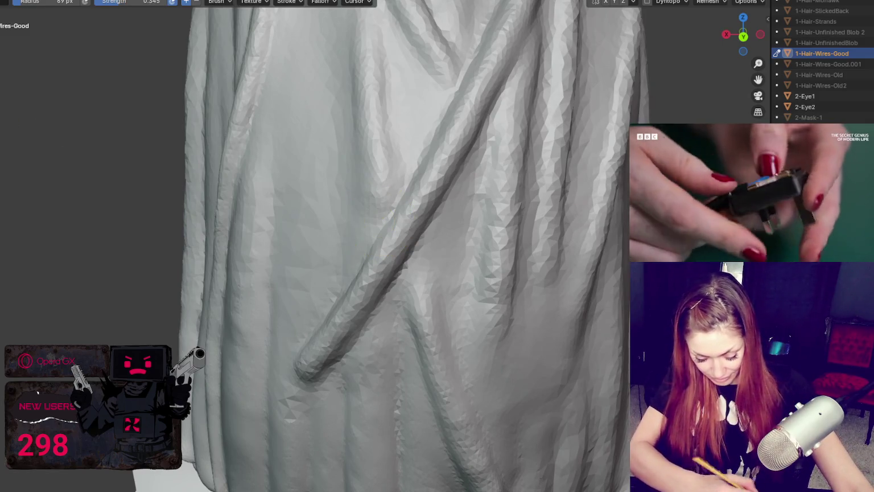
key(f)
click(409, 268)
key(f)
click(410, 267)
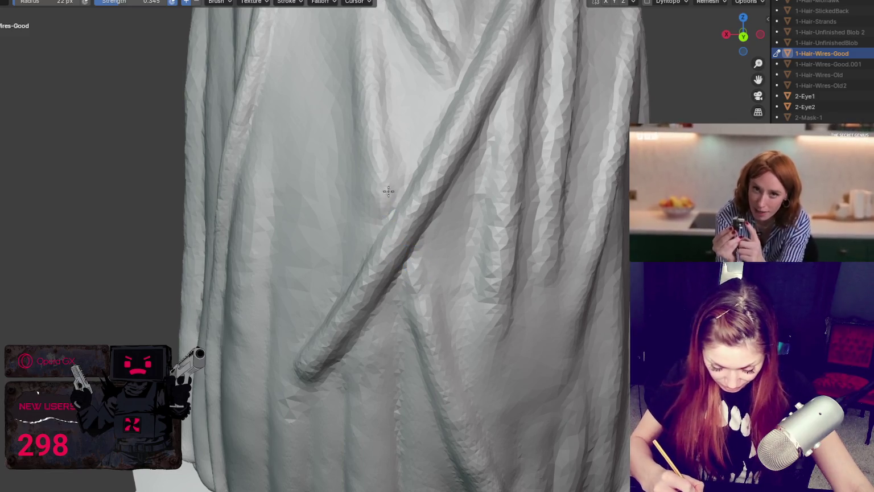
middle_drag(382, 211, 359, 195)
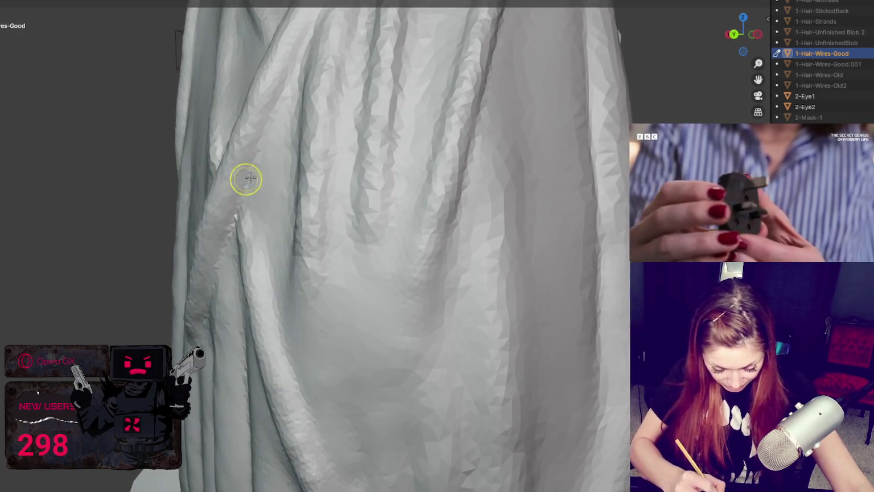
key(f)
click(242, 180)
mouse_move(242, 180)
middle_down()
mouse_move(181, 189)
mouse_move(162, 181)
middle_up()
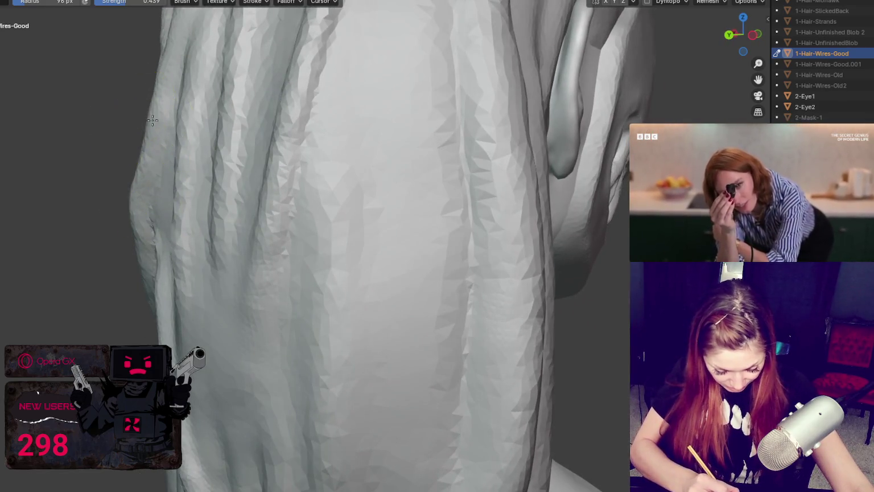
middle_drag(231, 121, 408, 172)
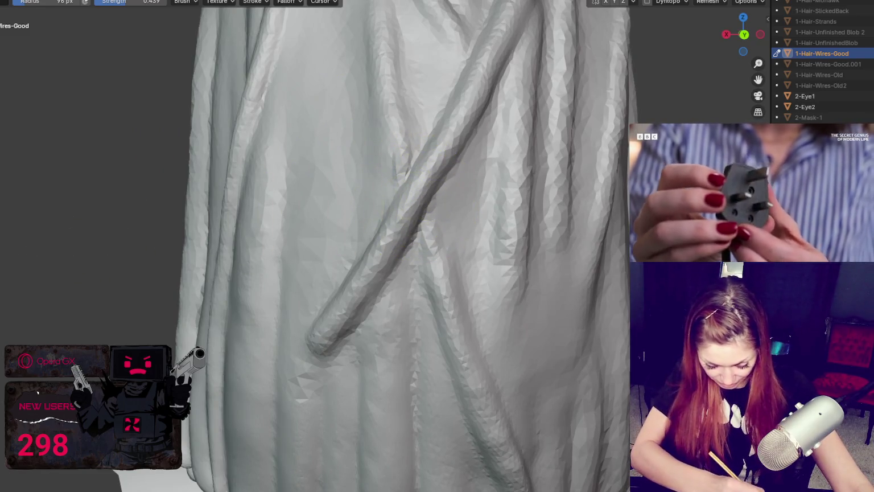
Invert the Draw brush at 71 px radius and push the fold along the left strand.
key(x)
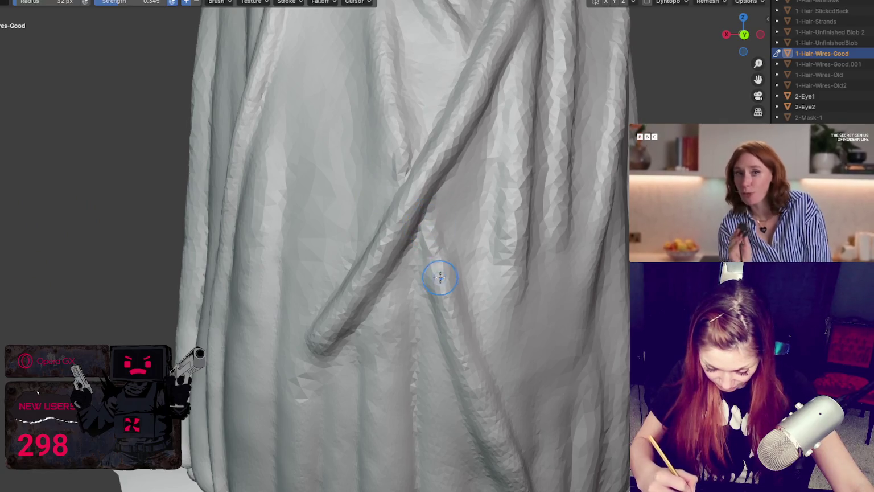
middle_drag(440, 278, 471, 276)
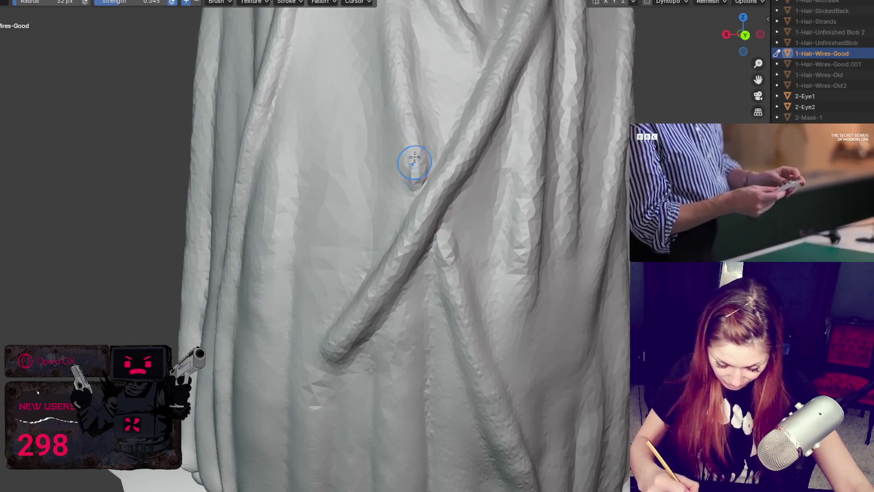
key(shift+c)
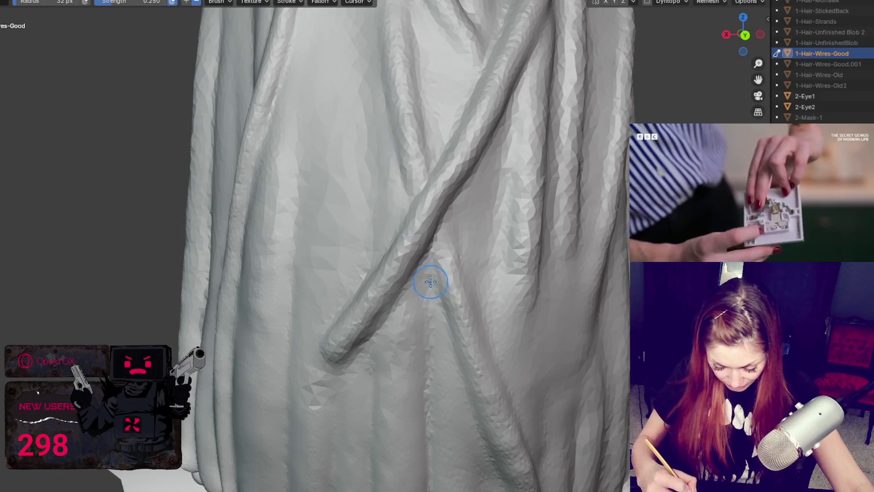
mouse_move(449, 215)
middle_down()
mouse_move(343, 234)
mouse_move(327, 277)
mouse_move(224, 236)
mouse_move(229, 242)
middle_up()
key(f)
click(187, 160)
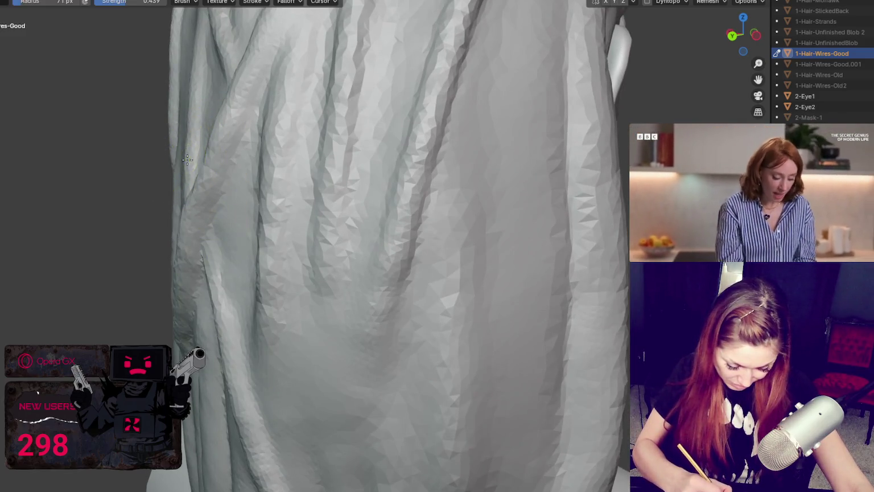
middle_drag(187, 160, 220, 195)
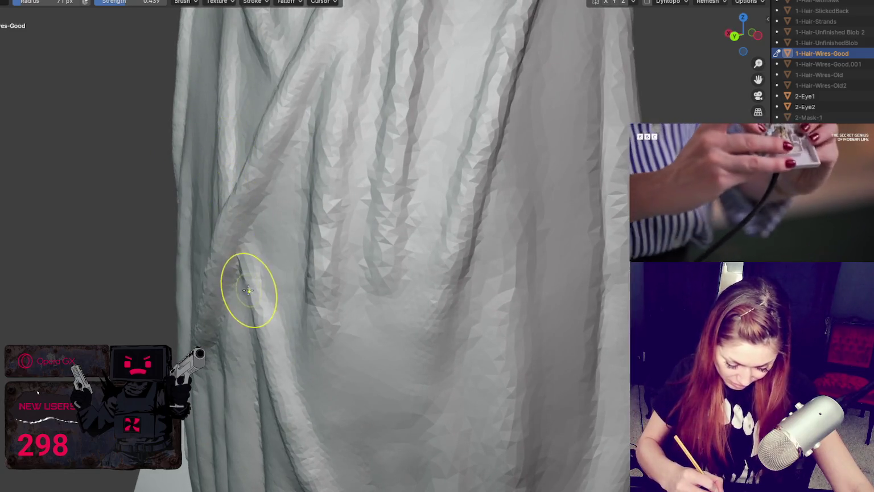
drag(249, 290, 241, 264)
Deepen the crease along the diagonal strand, then lower brush strength to 0.203.
key(shift+c)
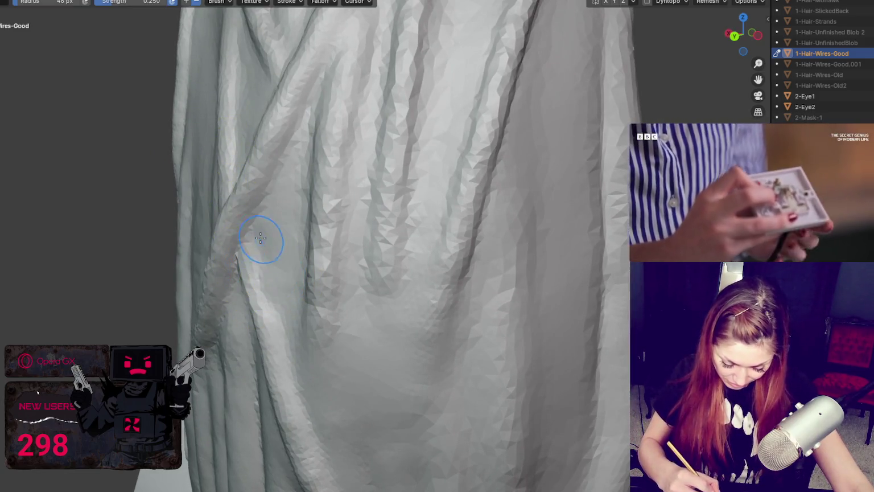
middle_drag(270, 291, 355, 287)
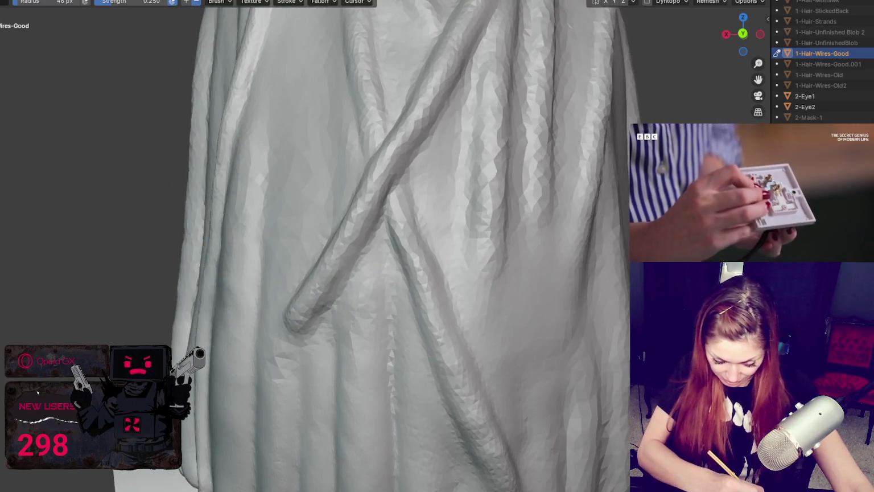
key(shift+f)
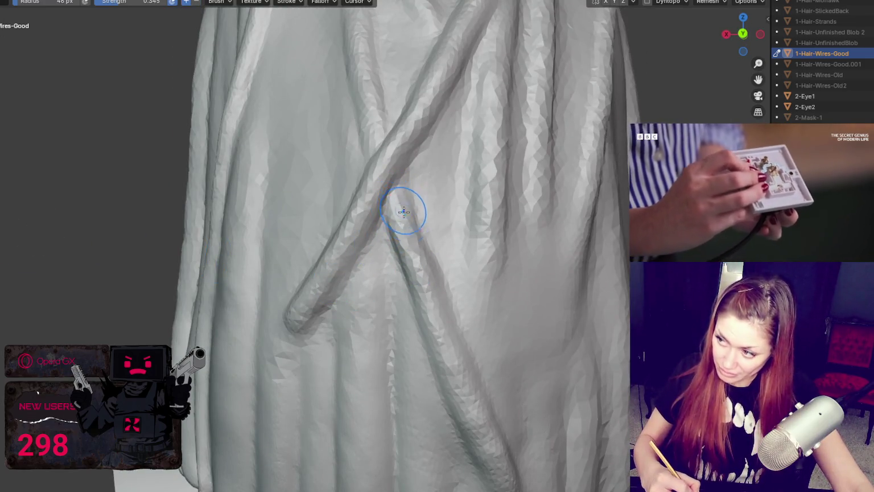
drag(401, 205, 445, 331)
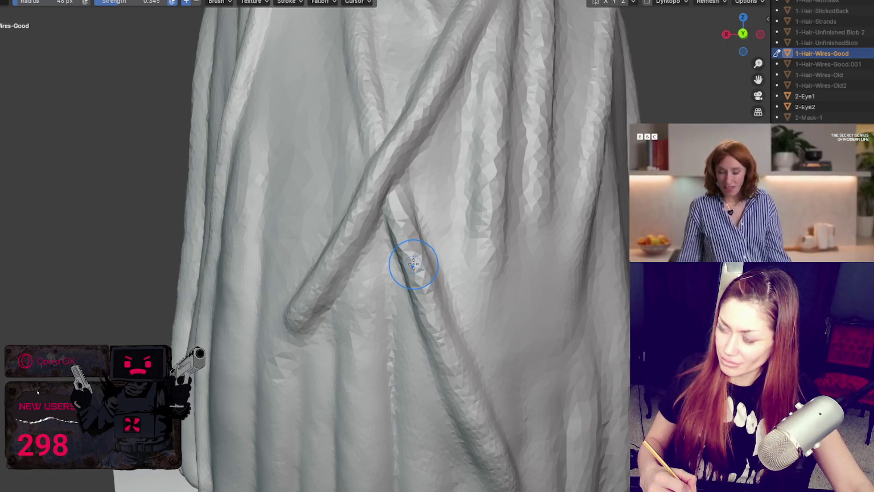
key(shift+f)
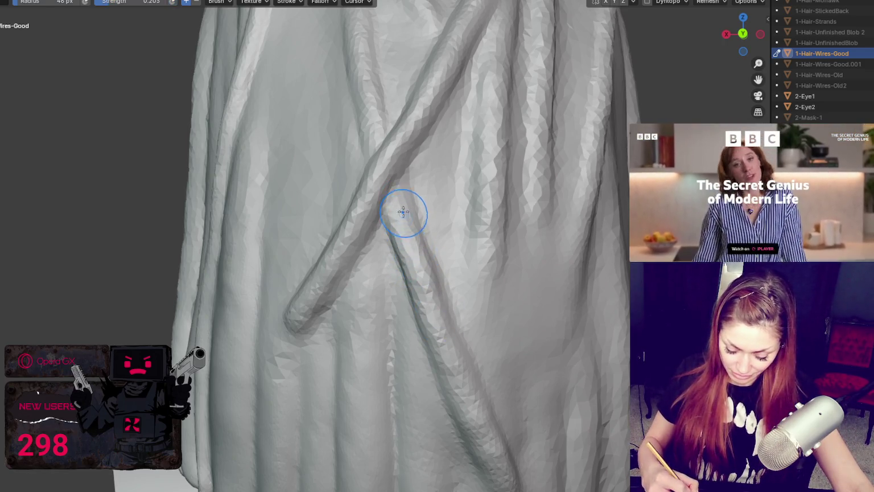
click(424, 298)
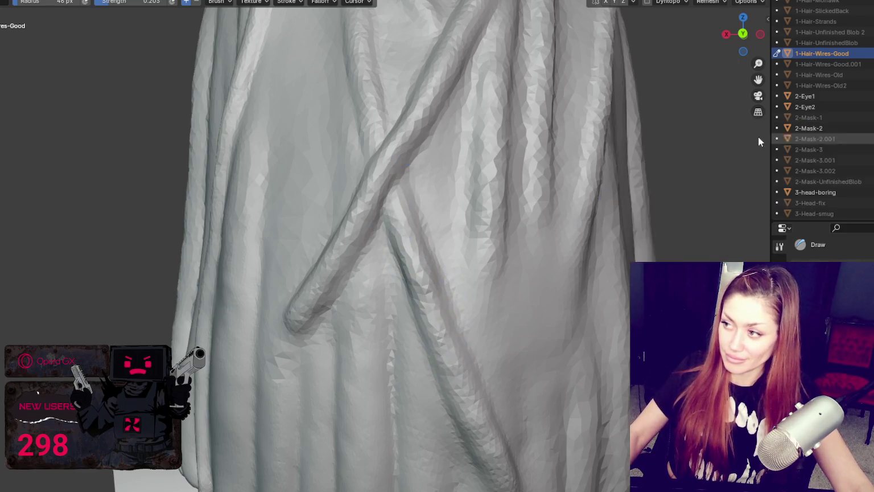
scroll(758, 139, up, 2)
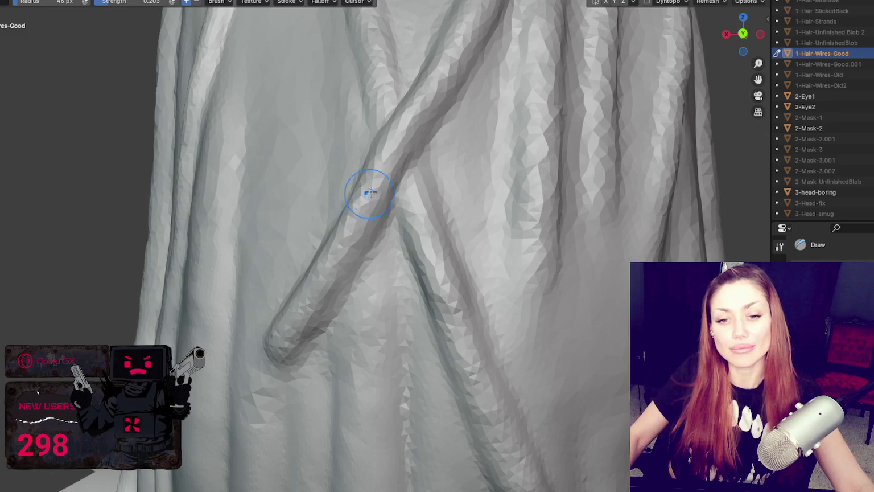
scroll(370, 193, down, 5)
scroll(398, 188, up, 5)
Switch to the Grab brush at 54 px radius, working around the side and hanging strands.
key(g)
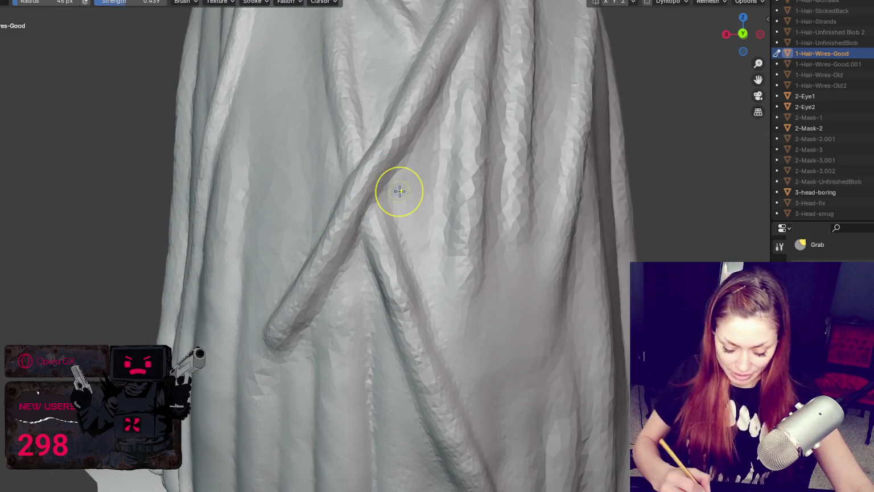
key(f)
middle_drag(415, 175, 460, 210)
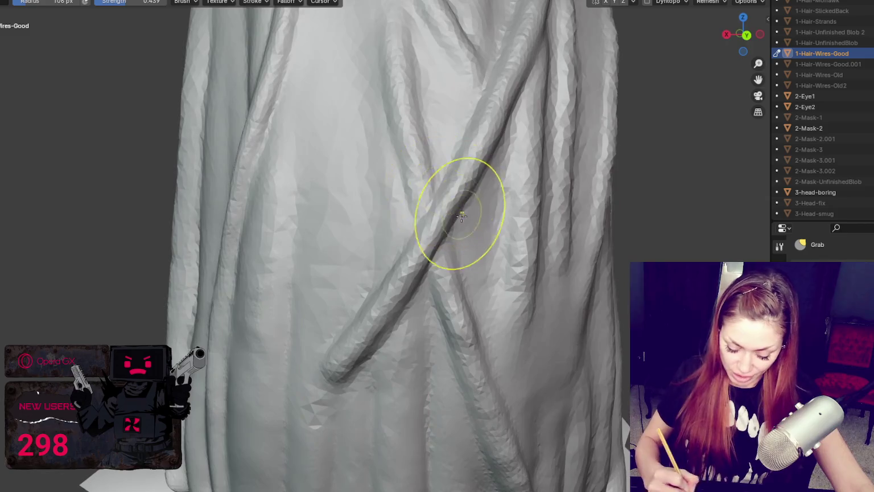
key(f)
click(455, 343)
mouse_move(466, 355)
middle_down()
mouse_move(601, 313)
mouse_move(595, 413)
middle_up()
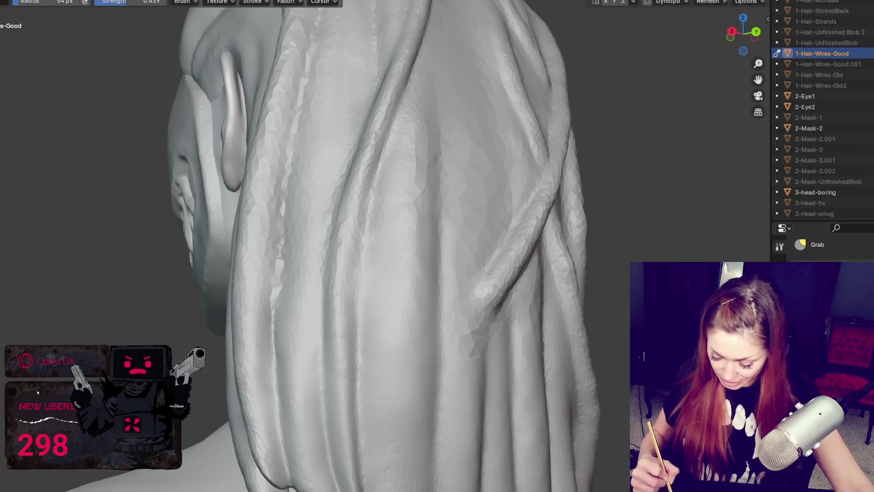
middle_drag(595, 398, 600, 338)
mouse_move(581, 285)
middle_down()
mouse_move(615, 280)
mouse_move(586, 297)
middle_up()
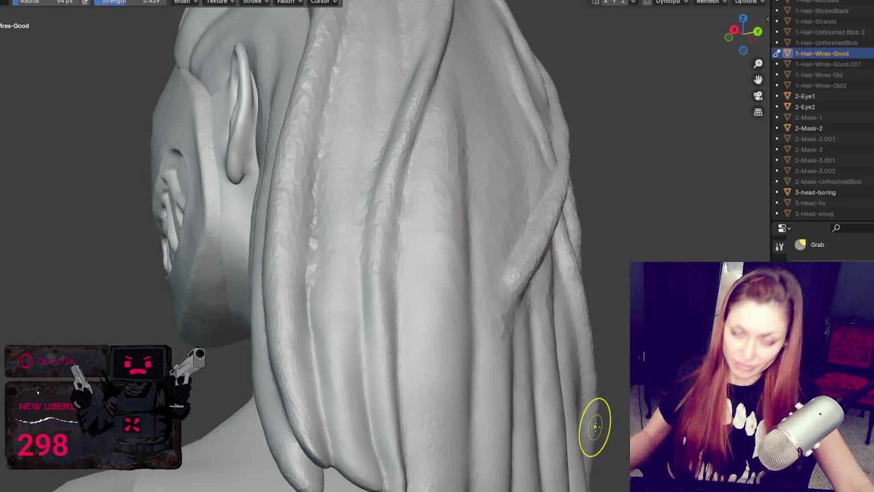
middle_drag(595, 425, 233, 165)
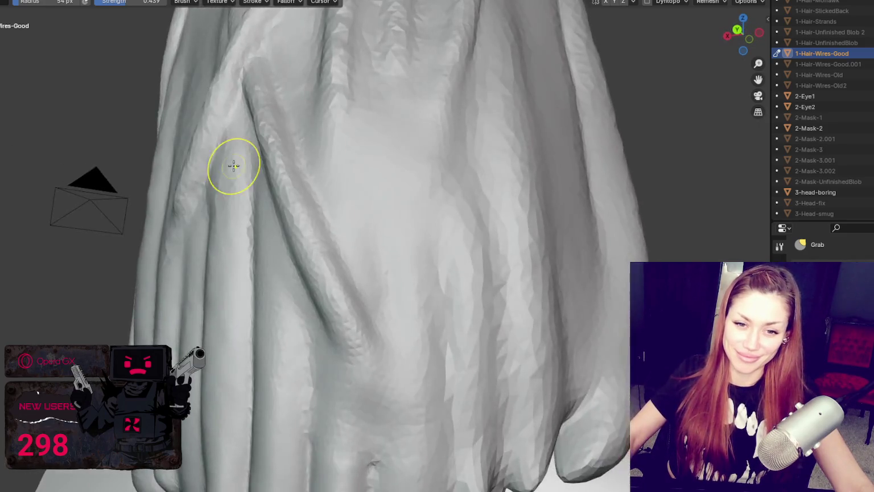
scroll(233, 165, down, 5)
scroll(268, 170, up, 3)
shift+middle_drag(269, 171, 323, 243)
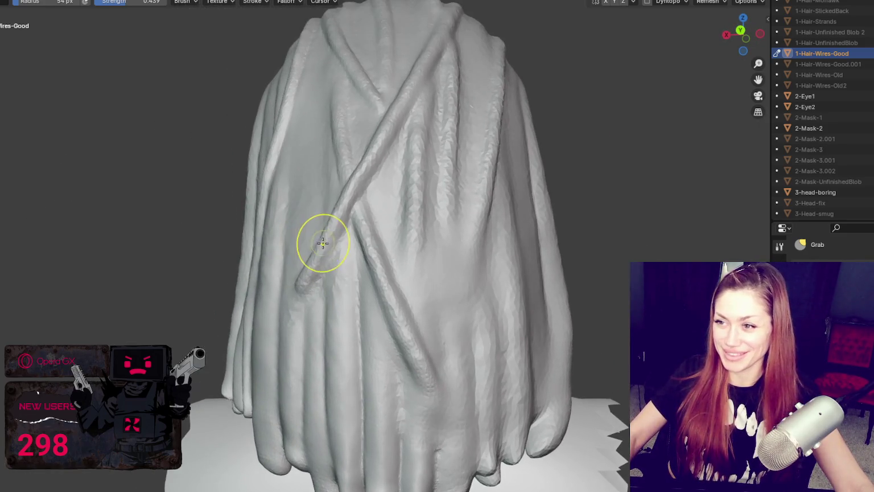
Shrink the Grab brush to 38 px over the hair mass, then pick the Blob brush.
key(f)
click(324, 243)
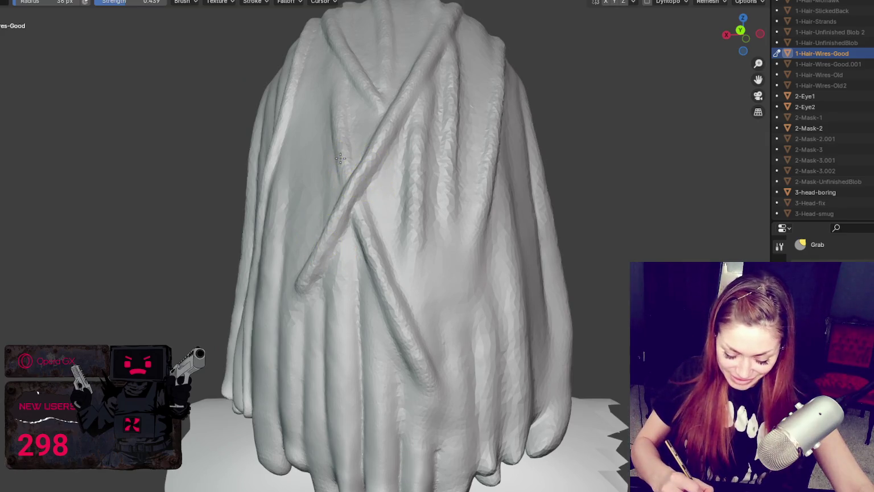
mouse_move(380, 151)
middle_down()
mouse_move(412, 206)
mouse_move(427, 343)
middle_up()
scroll(429, 343, up, 3)
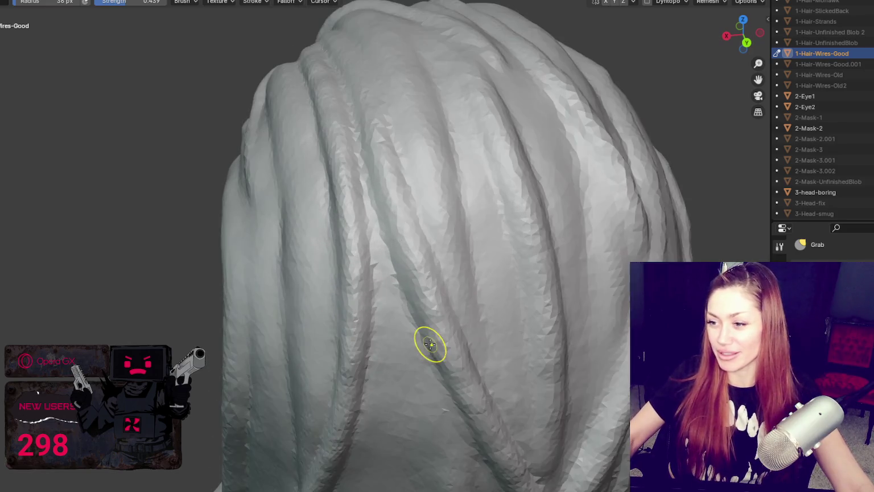
scroll(441, 226, down, 2)
mouse_move(441, 225)
middle_down()
mouse_move(443, 181)
mouse_move(425, 195)
mouse_move(428, 211)
middle_up()
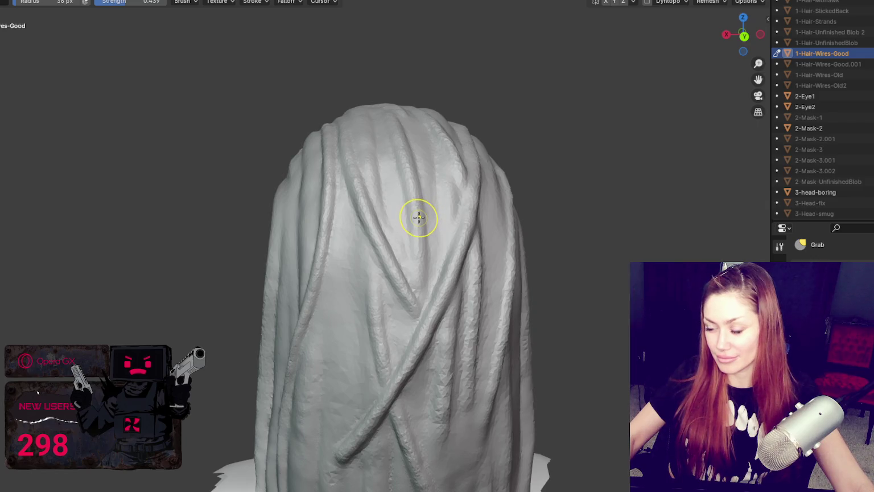
scroll(393, 228, up, 2)
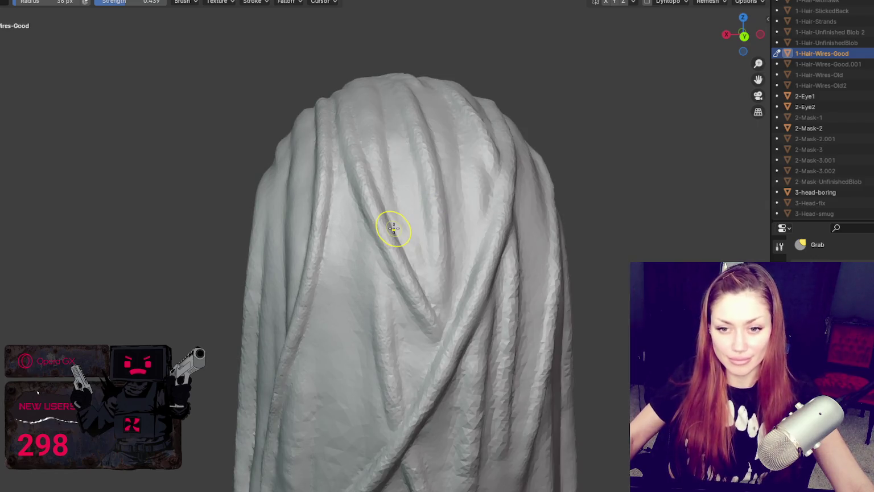
key(b)
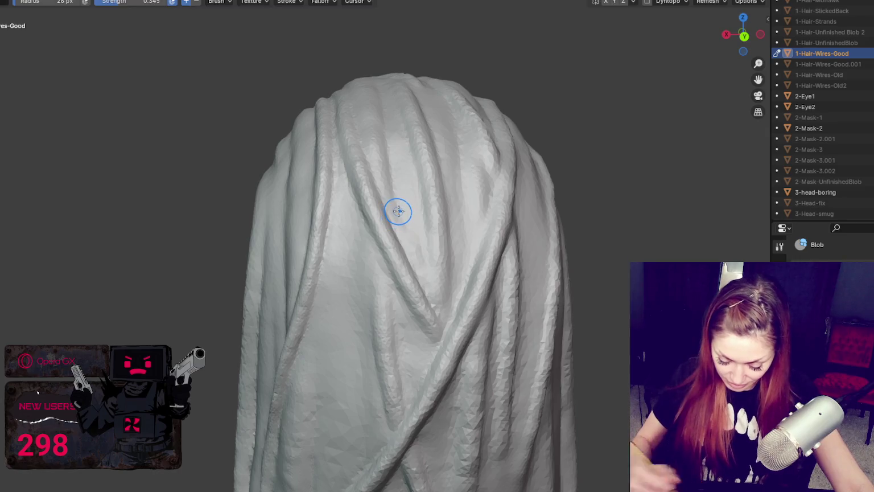
Enable dynamic topology and sculpt a bulge and a V-shaped ridge into the strand.
scroll(399, 212, up, 2)
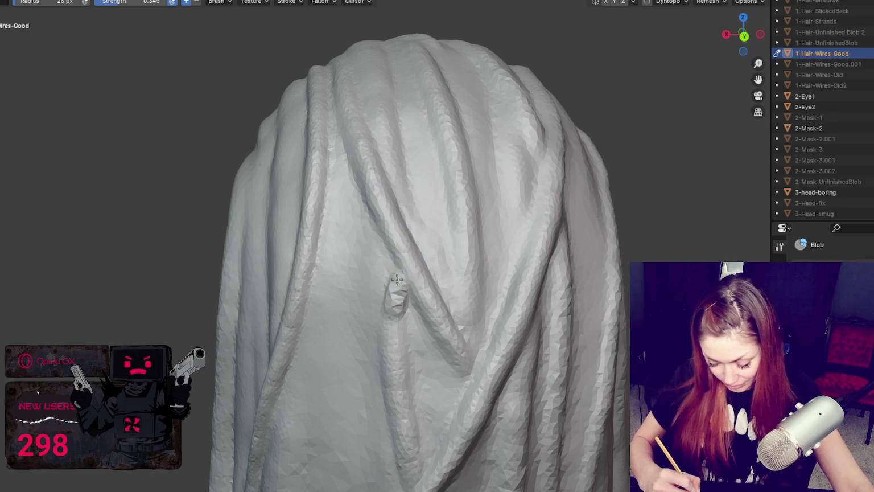
click(658, 4)
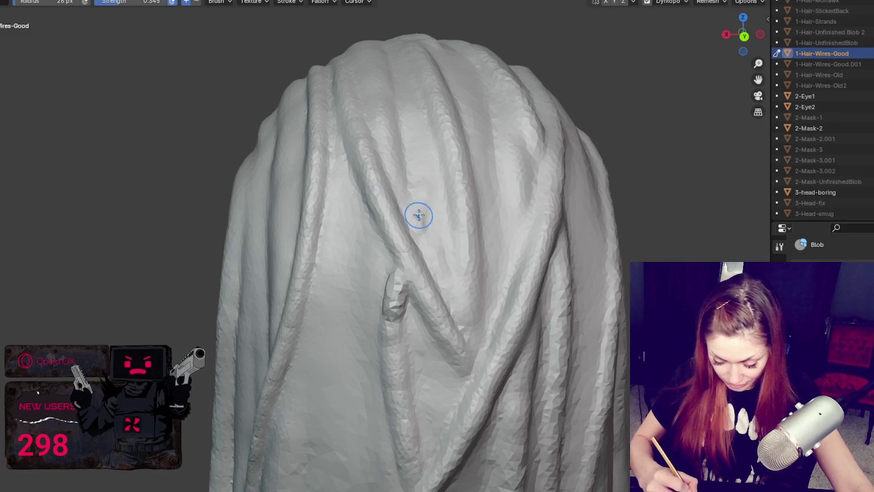
drag(405, 202, 421, 233)
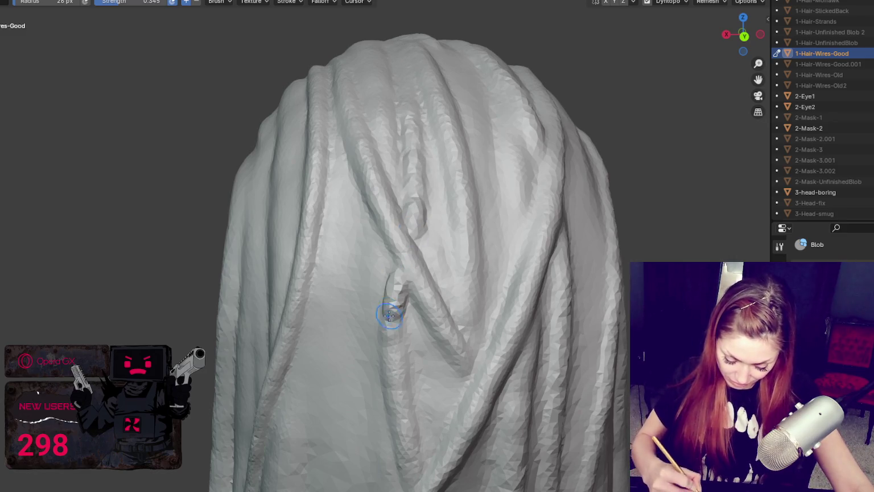
drag(388, 272, 393, 302)
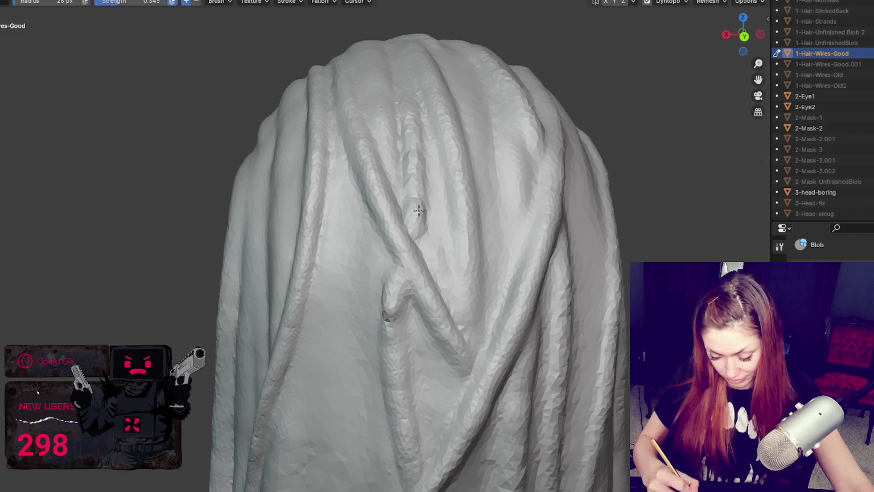
Turn to the rear view of the hair and switch to the Grab brush.
scroll(419, 237, down, 5)
mouse_move(664, 86)
middle_down()
mouse_move(504, 150)
mouse_move(472, 147)
middle_up()
key(g)
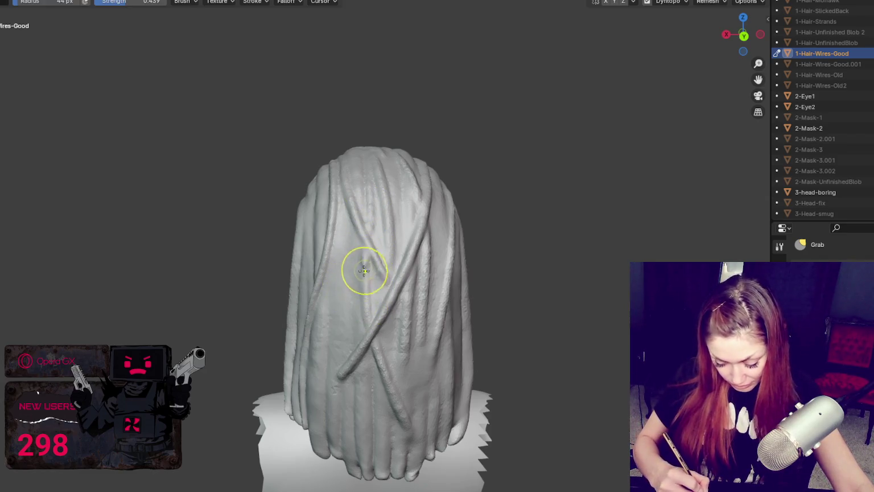
Set the Grab brush to 34 px and pull the central diagonal strands down-left.
key(f)
click(371, 302)
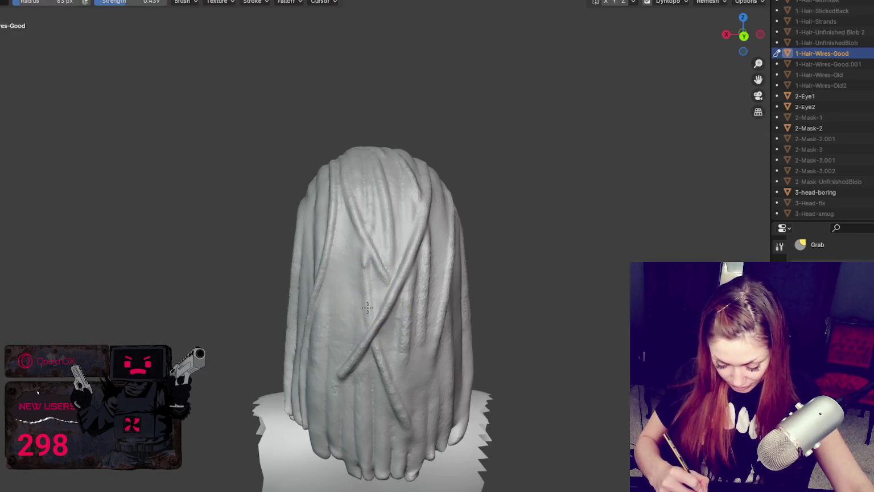
key(f)
click(379, 344)
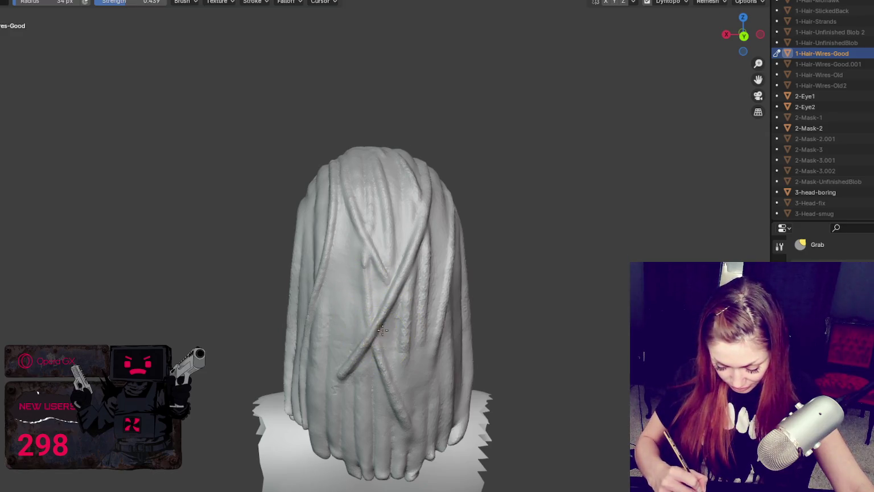
drag(415, 287, 368, 315)
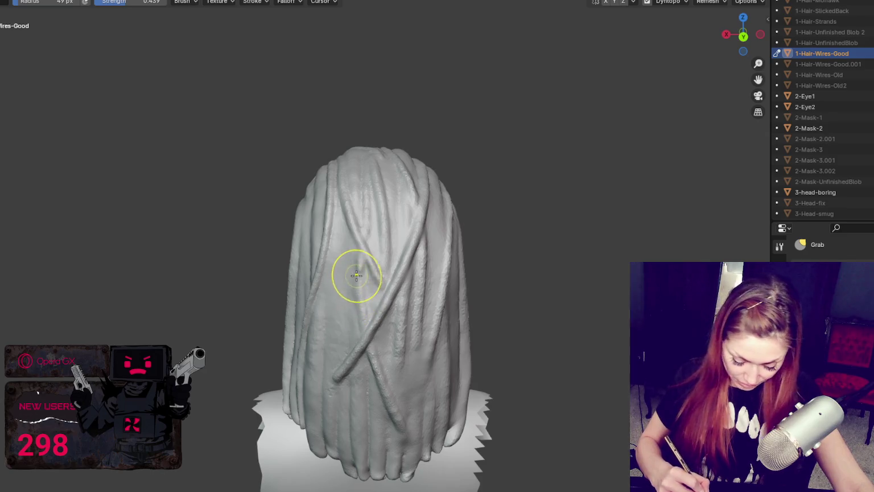
middle_drag(353, 275, 395, 240)
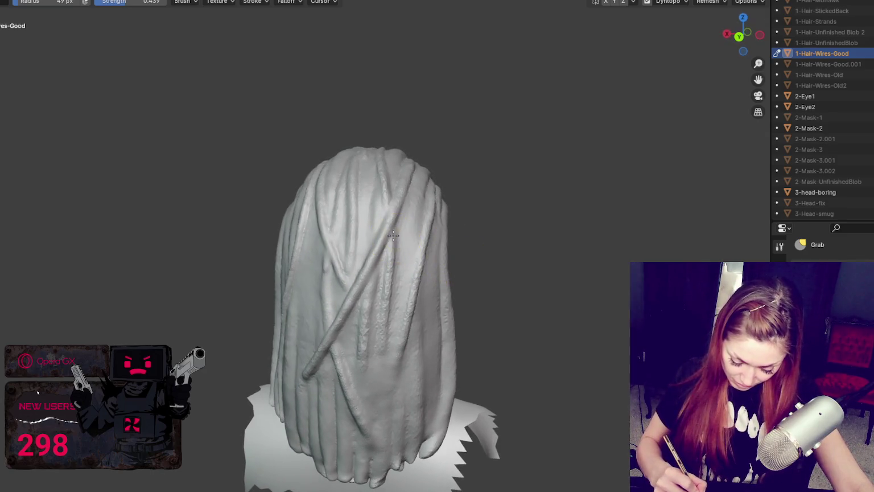
middle_drag(373, 283, 398, 304)
At a 32 px radius, nudge the back strands near the crossing.
key(f)
click(386, 351)
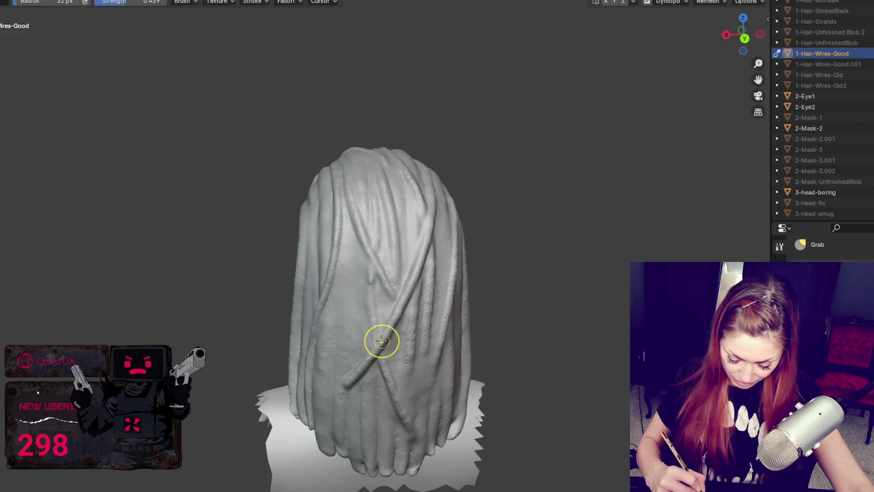
middle_drag(396, 333, 386, 330)
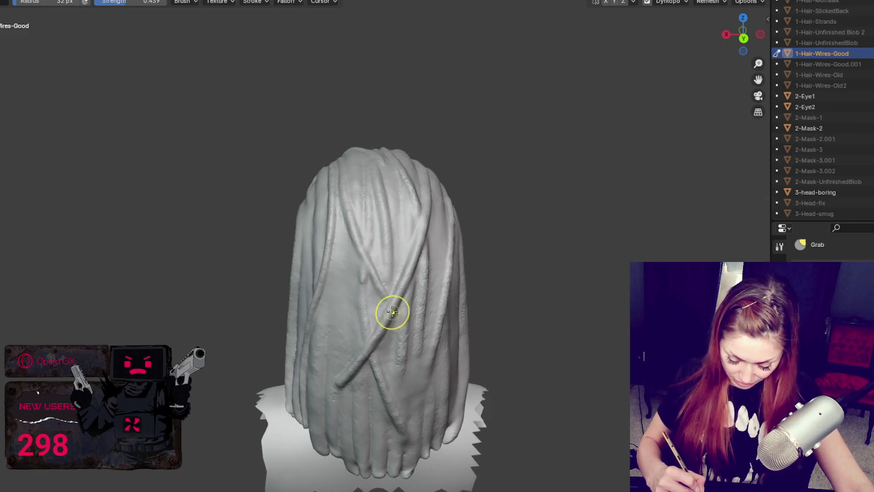
mouse_move(451, 255)
middle_down()
mouse_move(427, 292)
mouse_move(474, 357)
mouse_move(711, 342)
middle_up()
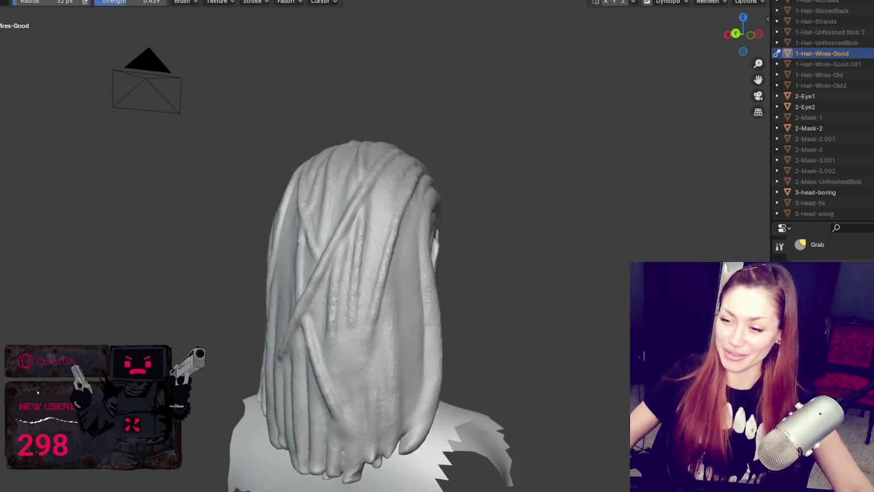
scroll(432, 242, up, 4)
mouse_move(369, 230)
middle_down()
mouse_move(371, 250)
mouse_move(399, 259)
mouse_move(390, 299)
mouse_move(416, 279)
middle_up()
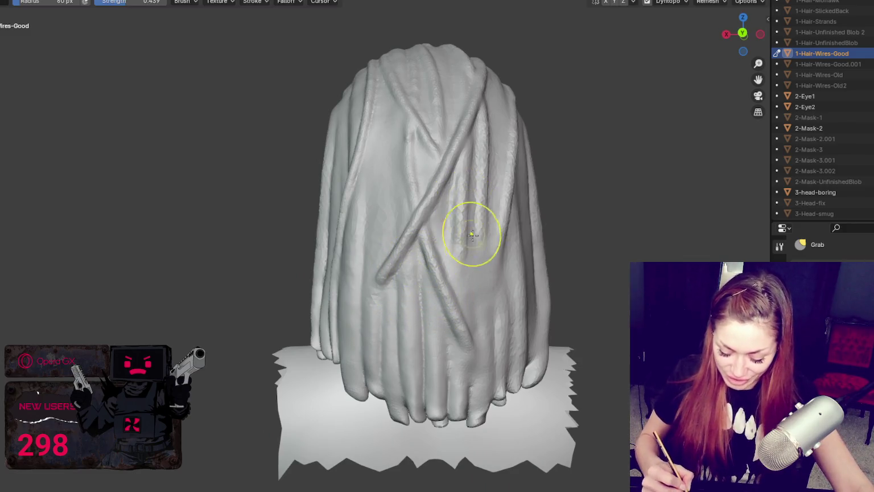
mouse_move(462, 273)
middle_down()
mouse_move(474, 289)
mouse_move(436, 324)
middle_up()
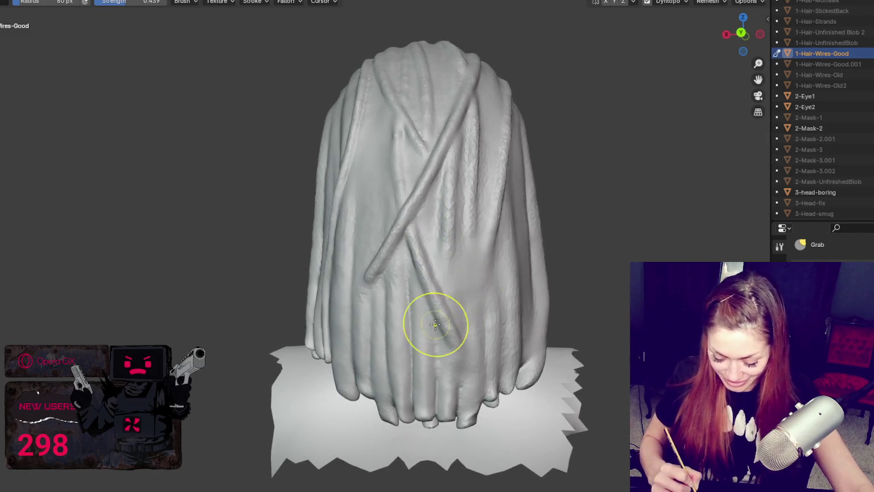
mouse_move(429, 321)
mouse_down()
mouse_move(422, 302)
mouse_move(463, 312)
mouse_up()
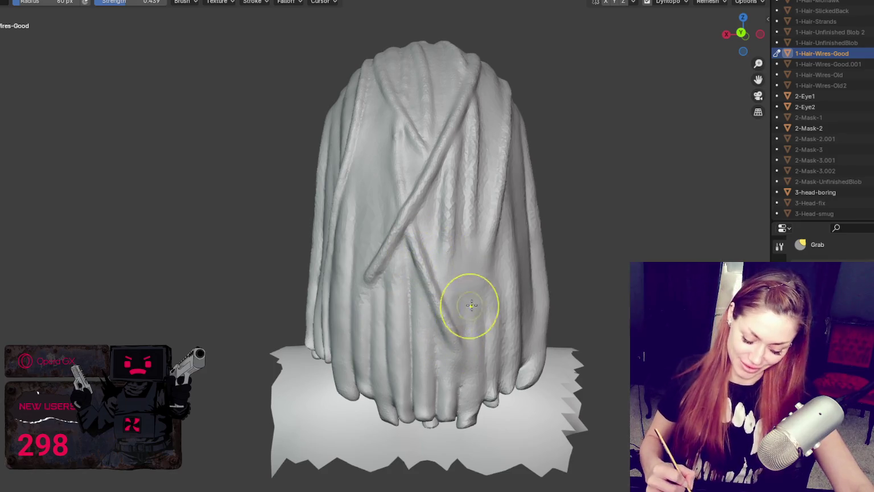
Make a short pull on a diagonal strand, then bring the front of the head into view.
middle_drag(468, 302, 463, 293)
scroll(455, 281, up, 3)
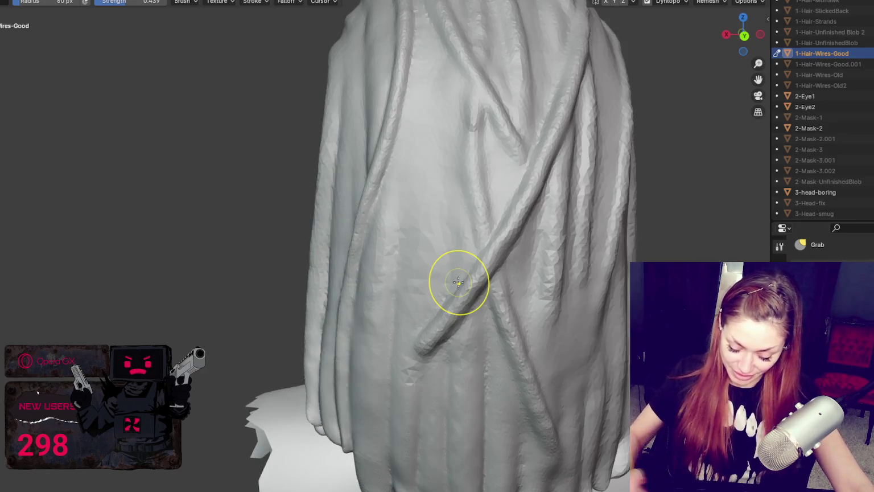
drag(479, 201, 507, 117)
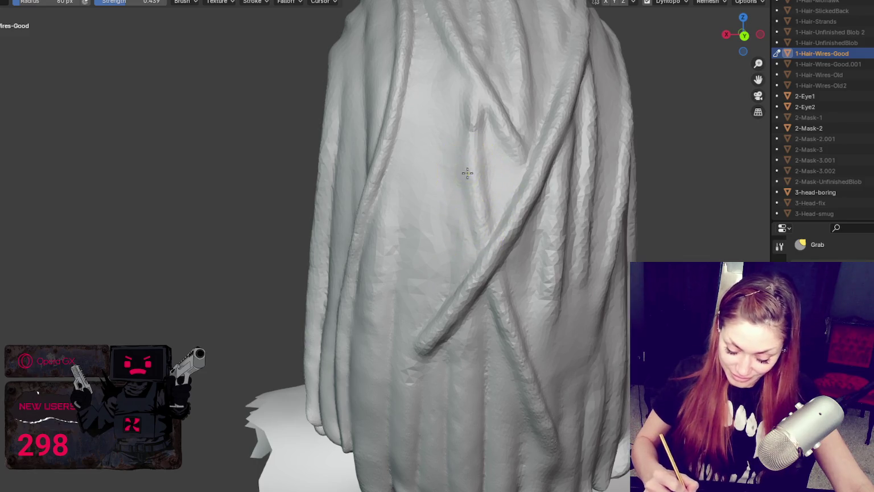
middle_drag(475, 113, 503, 92)
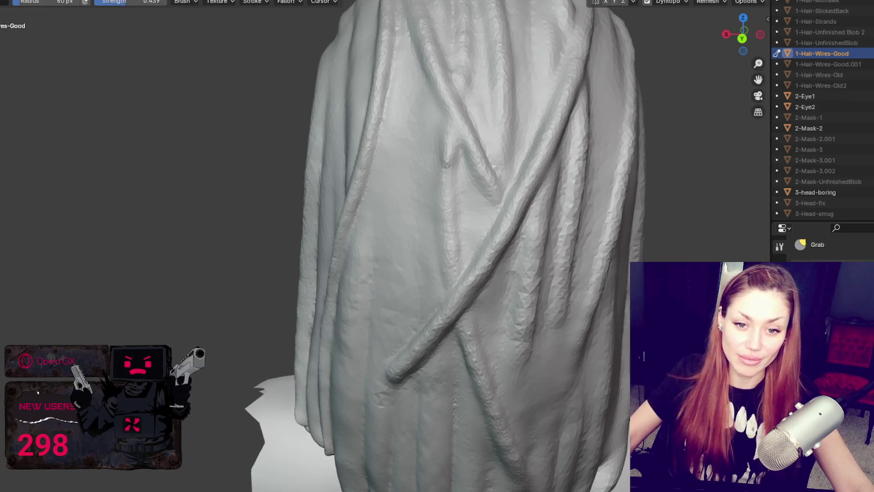
mouse_move(347, 308)
middle_down()
mouse_move(341, 363)
mouse_move(421, 328)
middle_up()
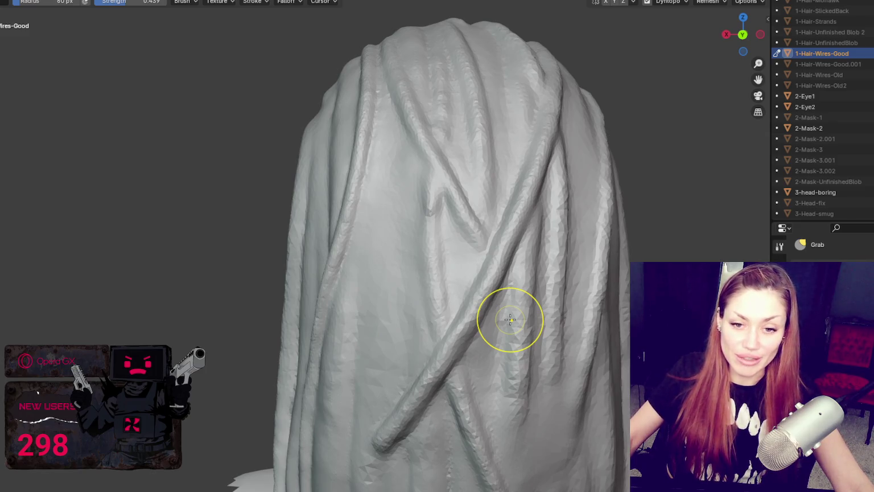
scroll(510, 319, down, 5)
mouse_move(459, 248)
middle_down()
mouse_move(616, 244)
mouse_move(455, 251)
mouse_move(390, 210)
mouse_move(322, 200)
mouse_move(310, 185)
mouse_move(322, 200)
middle_up()
scroll(390, 211, up, 3)
scroll(303, 228, up, 2)
Pull the faceted hairline patch with a 95 px Grab brush and smooth it.
key(f)
click(297, 235)
drag(297, 235, 284, 258)
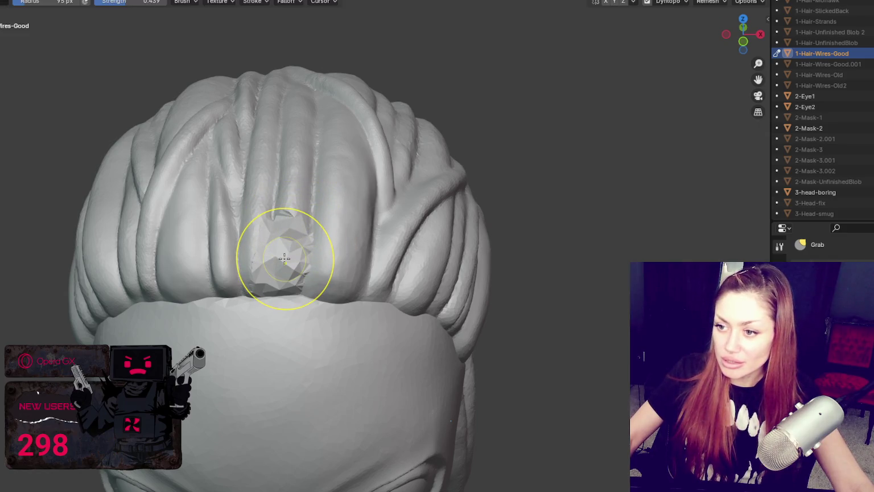
key(shift+s)
scroll(289, 256, up, 2)
mouse_move(297, 255)
mouse_down()
mouse_move(262, 272)
mouse_move(251, 211)
mouse_up()
Carve crease grooves between the front strands with a 35 px Crease brush.
key(x)
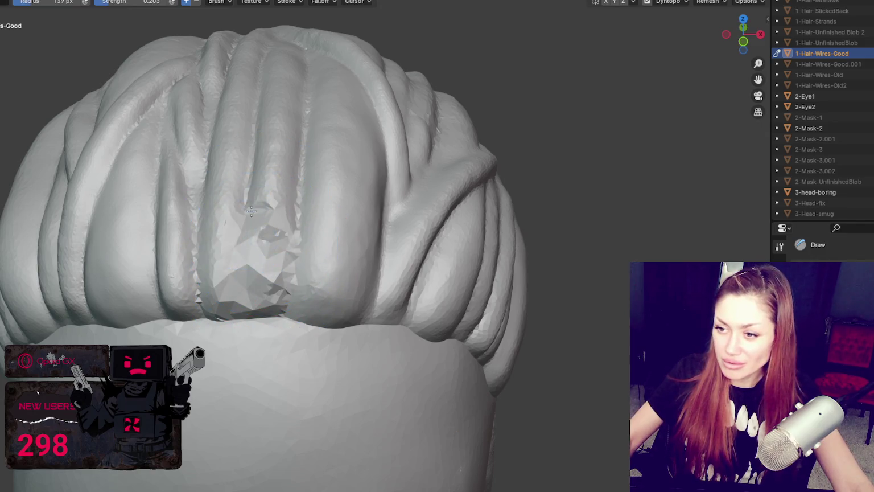
key(shift+c)
key(f)
click(254, 238)
drag(298, 209, 294, 287)
mouse_move(236, 219)
mouse_down()
mouse_move(239, 277)
mouse_move(244, 211)
mouse_move(240, 322)
mouse_up()
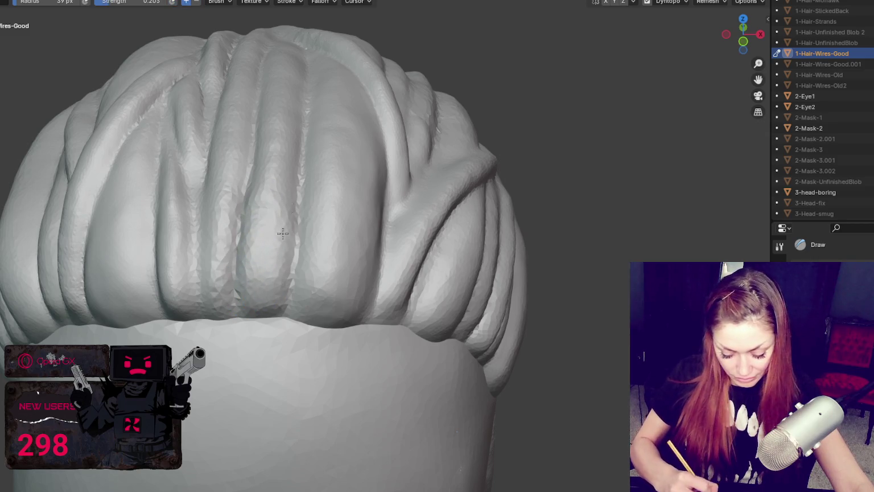
middle_drag(262, 190, 268, 181)
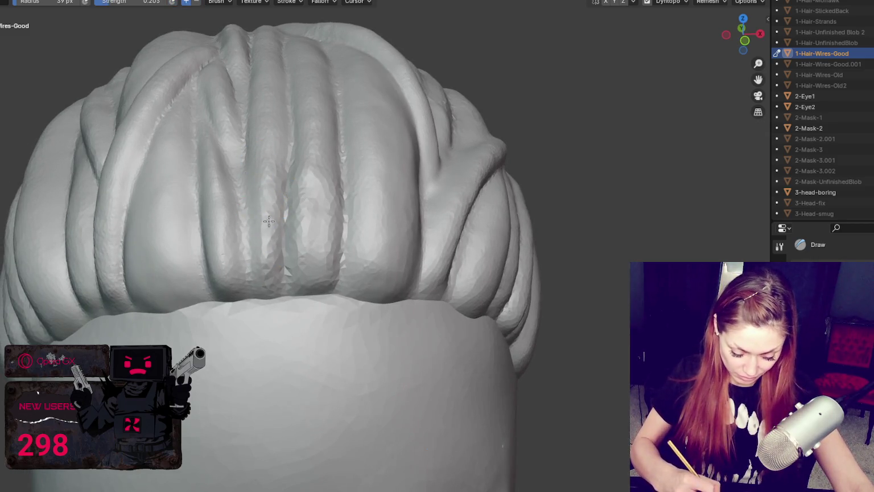
mouse_move(280, 252)
mouse_down()
mouse_move(289, 146)
mouse_move(286, 260)
mouse_up()
mouse_move(321, 174)
mouse_down()
mouse_move(342, 270)
mouse_move(318, 178)
mouse_up()
Carve a long groove down a front strand, then shrink the Draw brush to 25 px.
key(shift+c)
drag(236, 145, 246, 265)
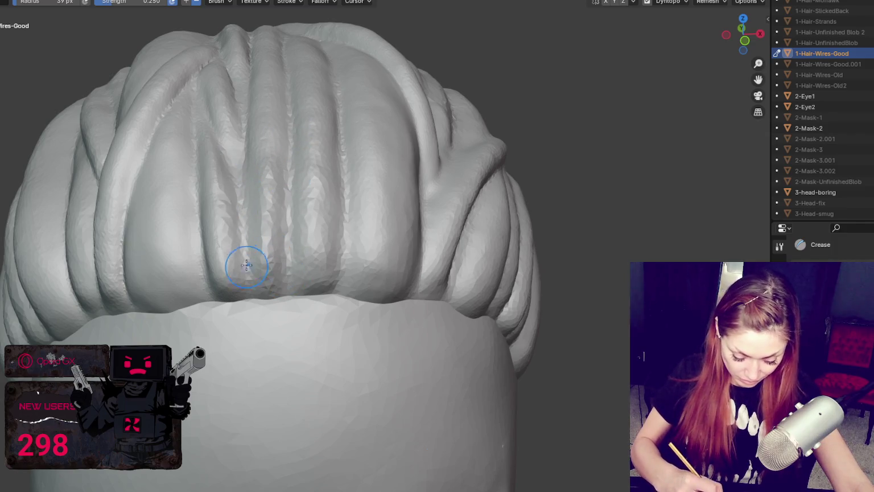
key(x)
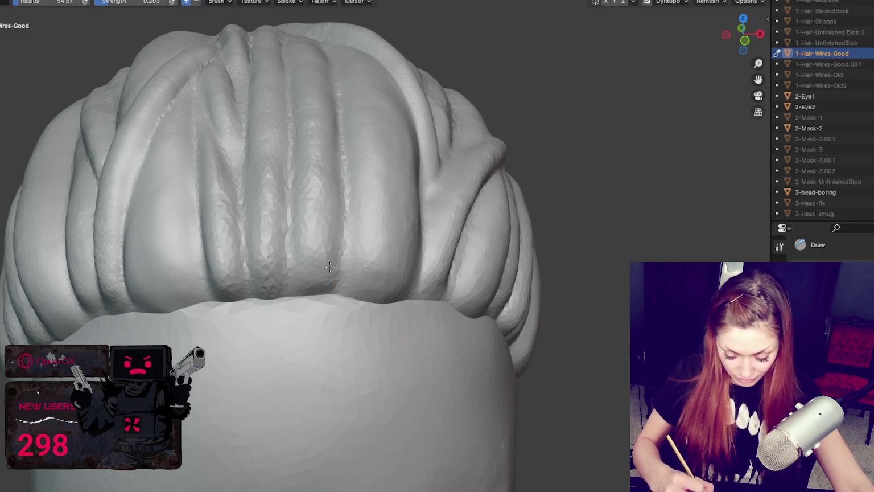
key(bracketleft)
key(bracketleft)
key(bracketleft)
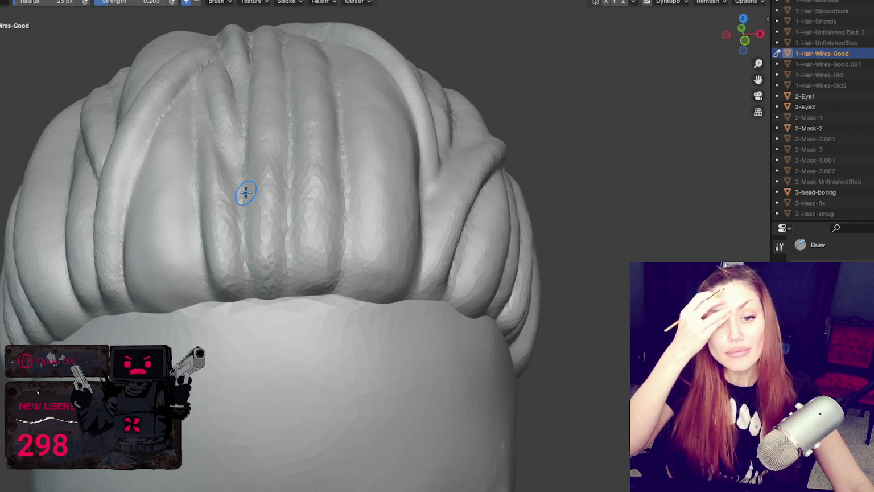
scroll(425, 234, down, 5)
middle_drag(425, 234, 172, 222)
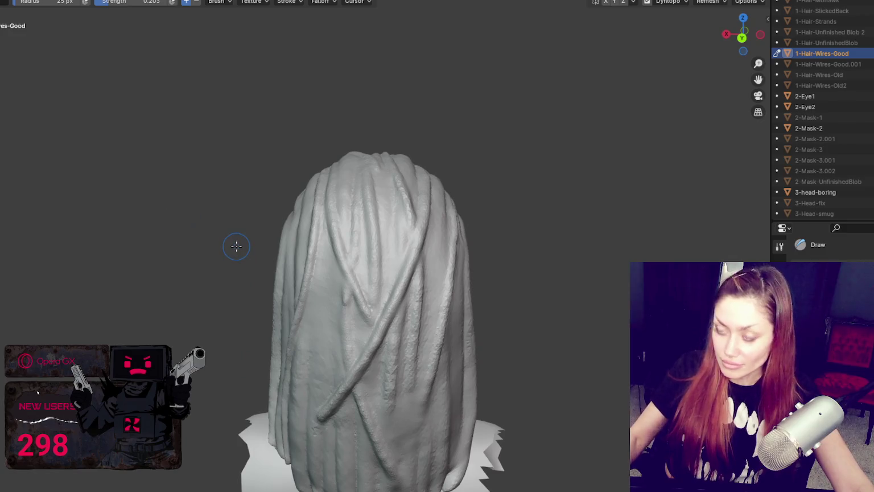
middle_drag(236, 245, 434, 324)
Pull a couple of back strands down and to the left with the Grab brush.
key(g)
drag(452, 317, 434, 315)
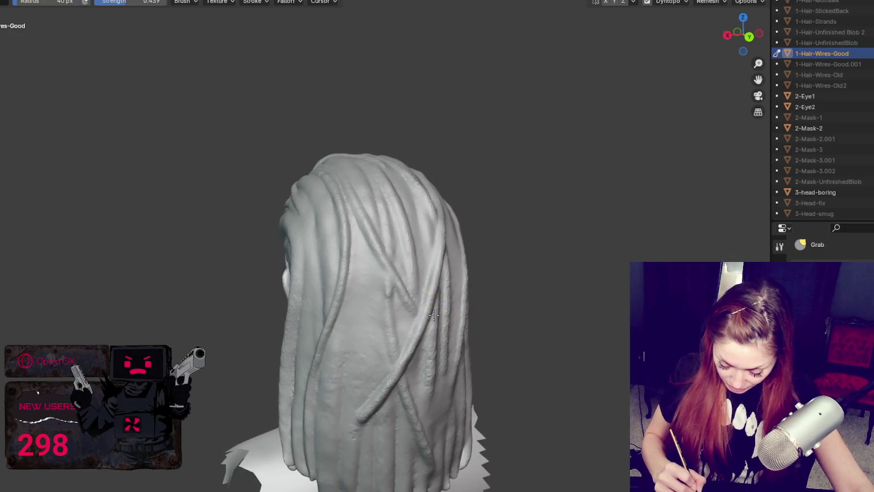
drag(412, 354, 403, 369)
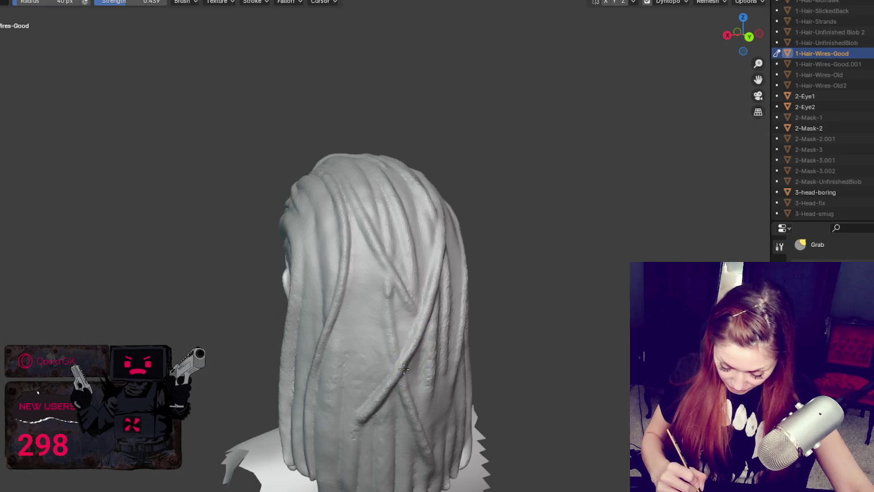
mouse_move(445, 244)
middle_down()
mouse_move(410, 245)
mouse_move(408, 174)
mouse_move(392, 198)
middle_up()
scroll(410, 248, up, 2)
Crease the grooves between back strands, checking them from several rear angles.
key(shift+c)
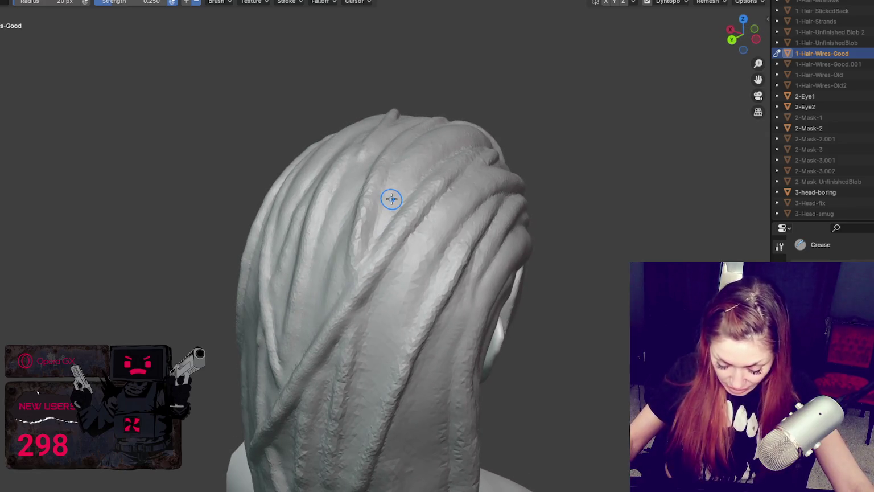
scroll(391, 199, up, 2)
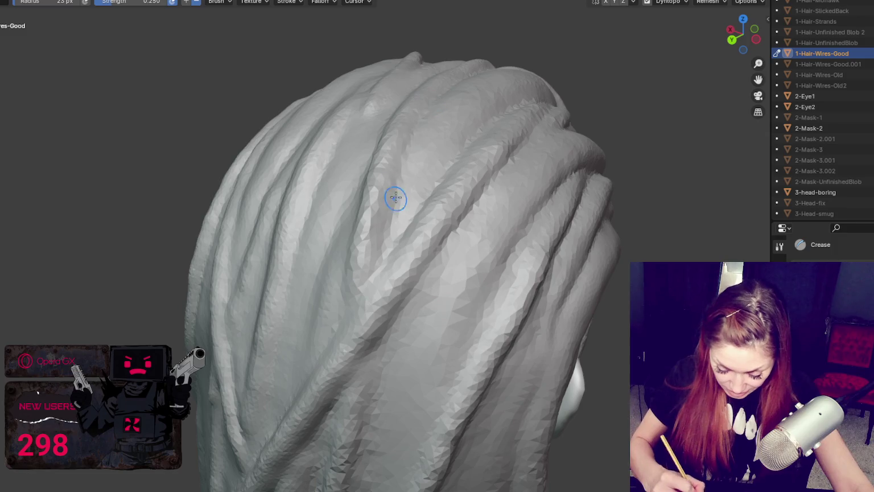
middle_drag(394, 235, 497, 179)
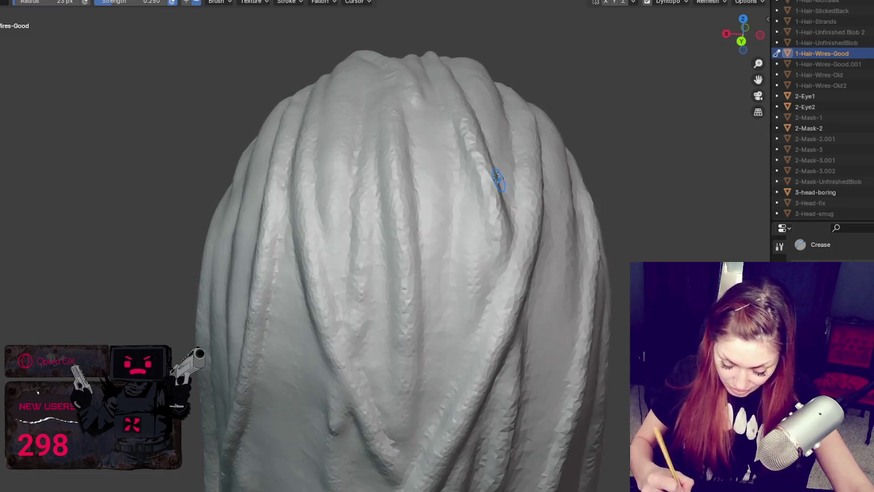
mouse_move(492, 273)
middle_down()
mouse_move(474, 127)
mouse_move(444, 151)
middle_up()
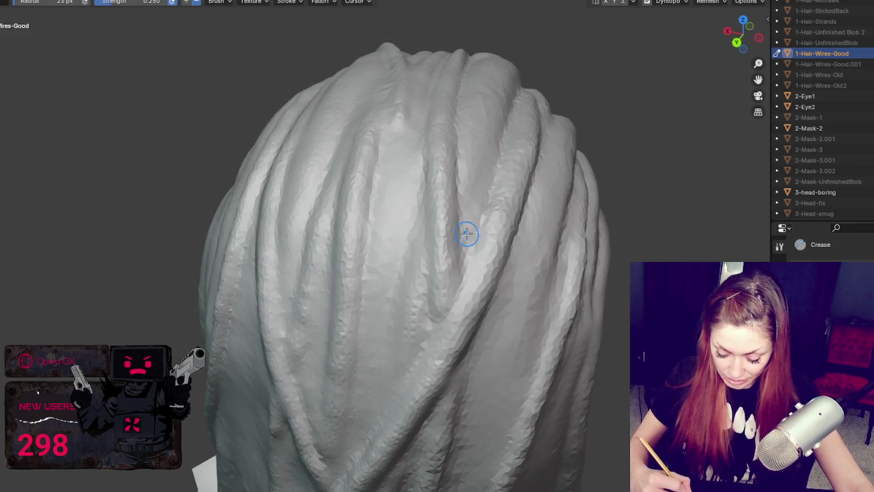
middle_drag(467, 233, 455, 155)
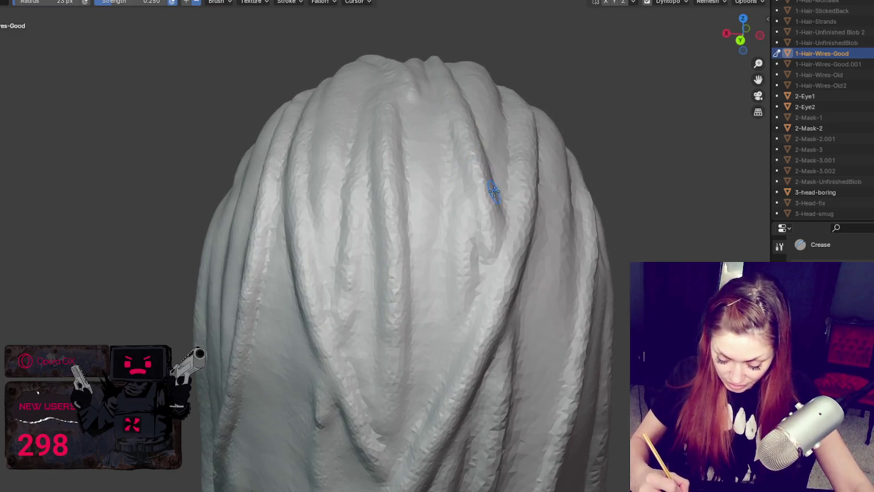
middle_drag(541, 188, 499, 196)
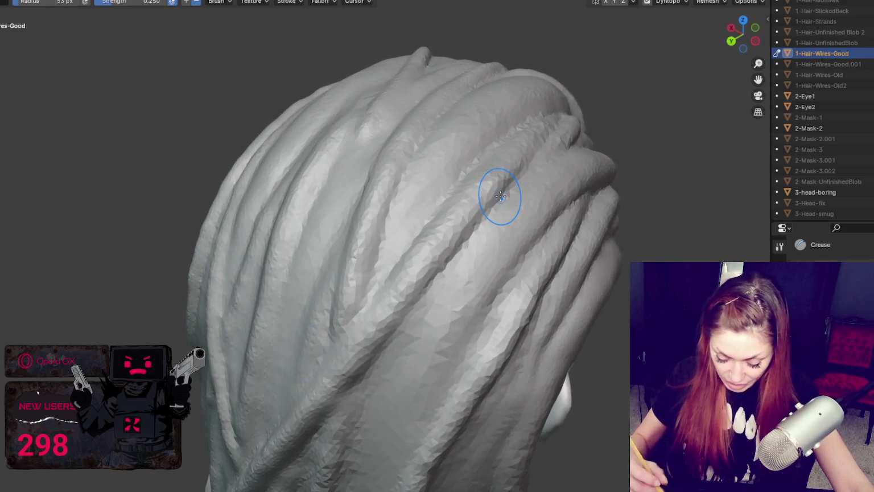
scroll(500, 196, down, 4)
mouse_move(504, 206)
middle_down()
mouse_move(529, 155)
mouse_move(550, 172)
mouse_move(545, 178)
mouse_move(579, 172)
mouse_move(488, 273)
mouse_move(480, 250)
middle_up()
Switch to the Grab brush and shrink its radius from 82 to 50, then 42 px.
key(g)
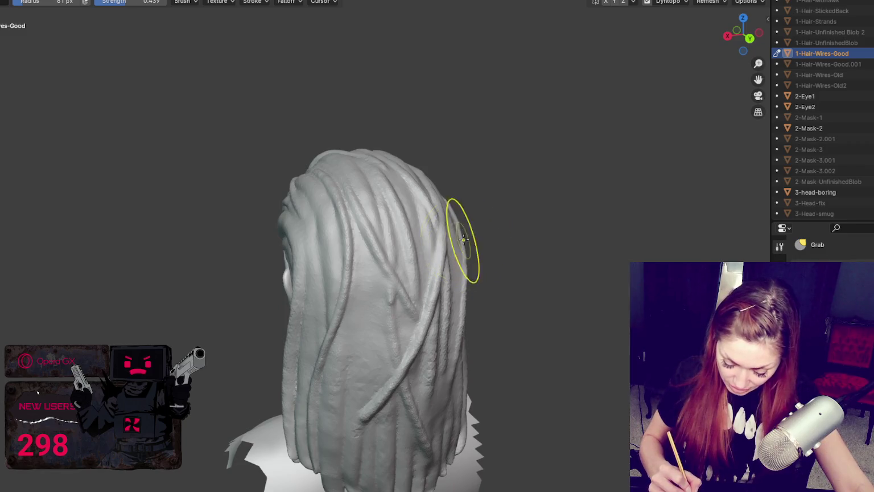
mouse_move(486, 256)
middle_down()
mouse_move(424, 279)
mouse_move(473, 277)
middle_up()
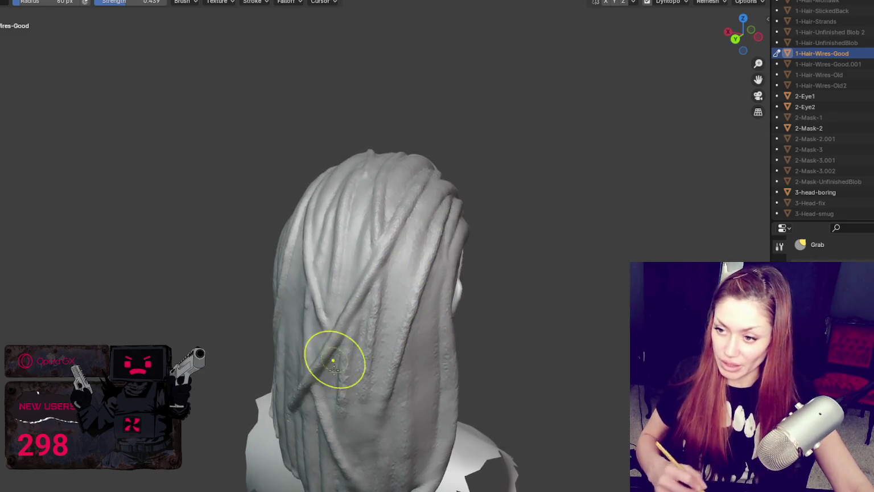
mouse_move(313, 302)
middle_down()
mouse_move(513, 259)
mouse_move(478, 244)
mouse_move(501, 239)
mouse_move(612, 238)
middle_up()
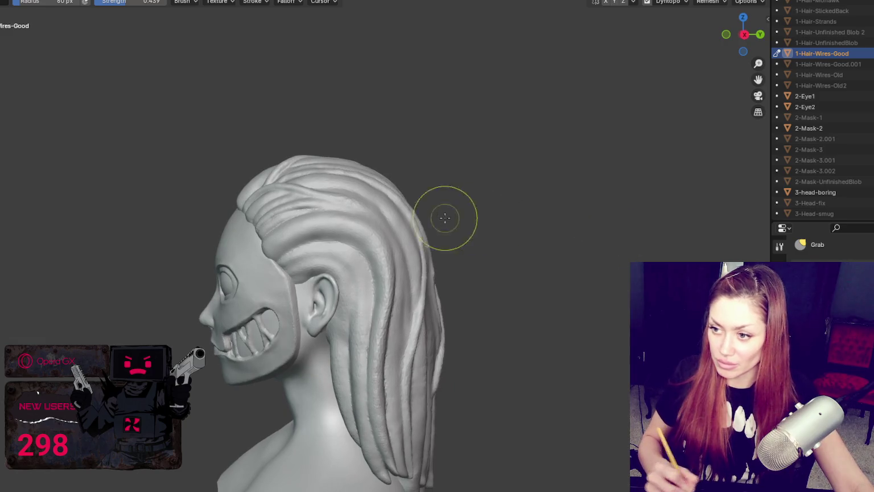
key(f)
click(407, 230)
key(f)
click(387, 232)
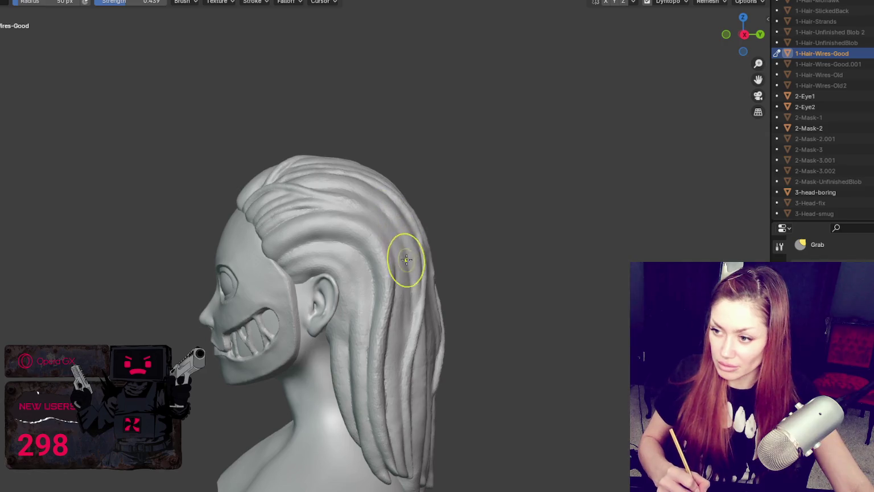
key(f)
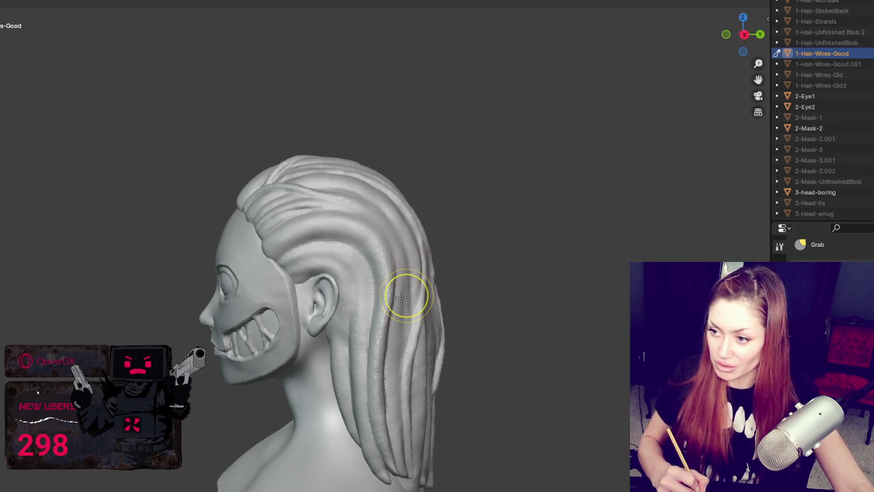
click(421, 301)
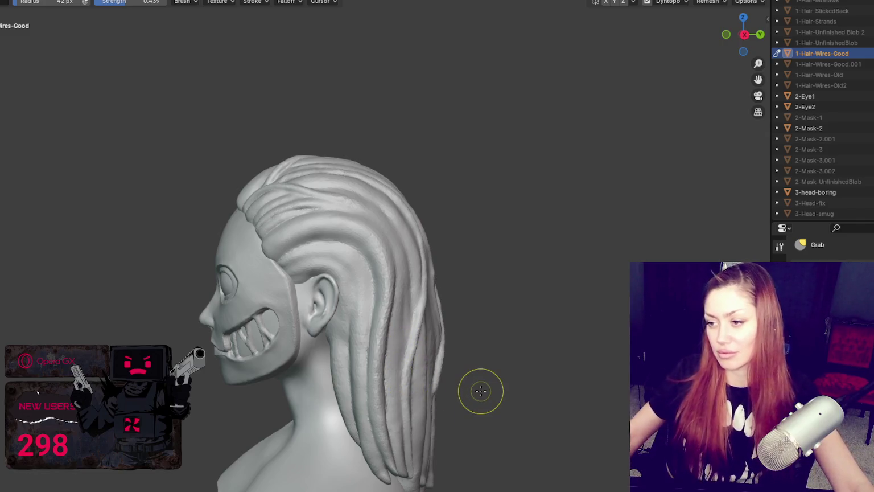
Orbit around the head to inspect the back hair, ear and side strands.
middle_drag(480, 390, 456, 306)
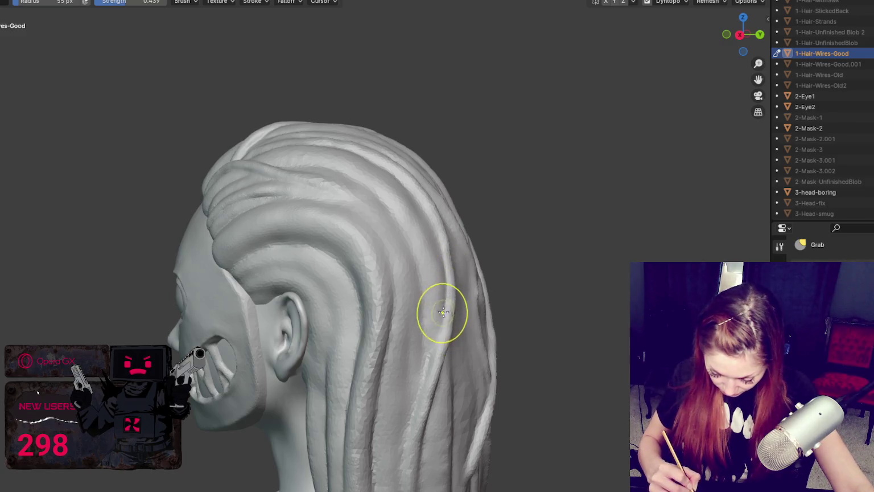
middle_drag(444, 277, 468, 331)
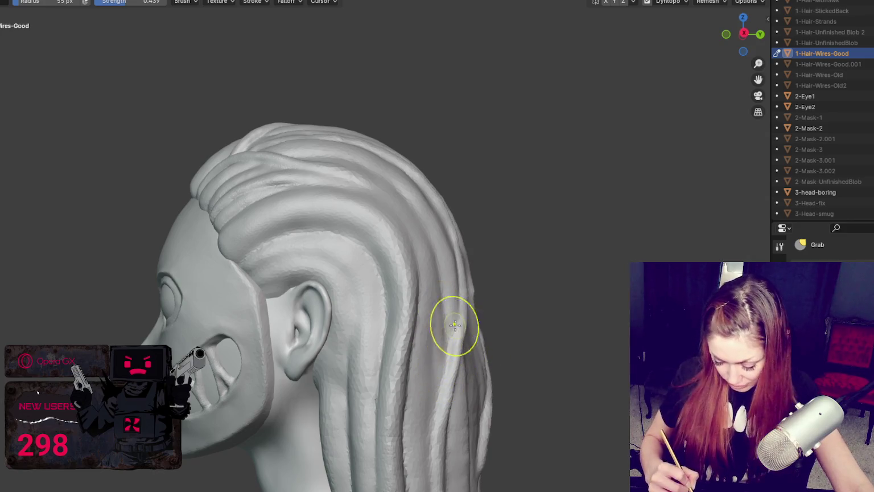
middle_drag(433, 406, 400, 367)
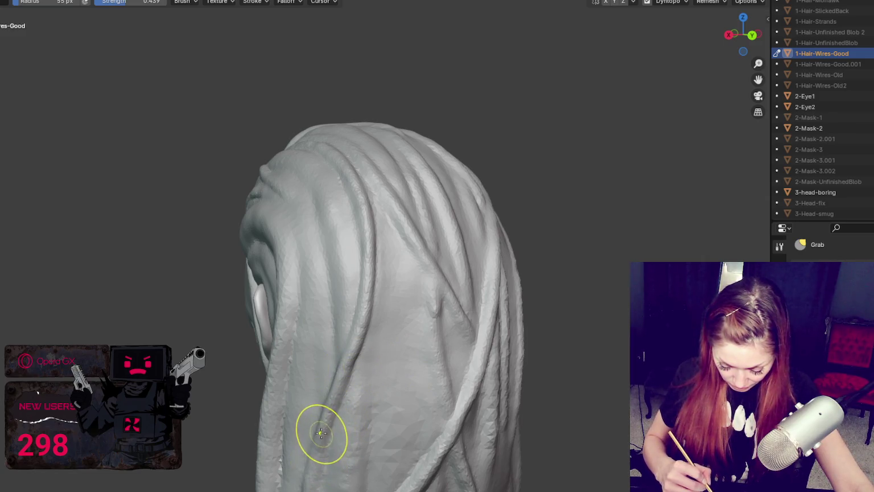
middle_drag(333, 380, 398, 371)
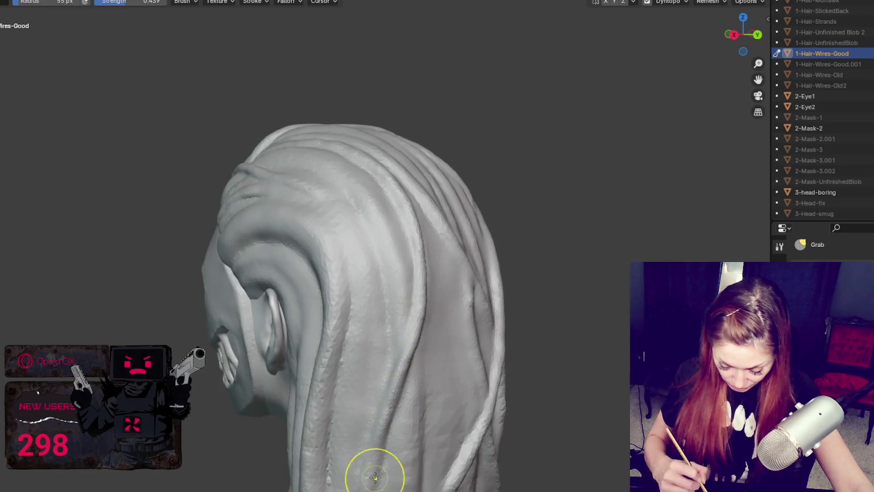
Zoom in on the lower side hair next to the ear and pick the Grab brush.
scroll(385, 401, up, 2)
scroll(351, 181, up, 2)
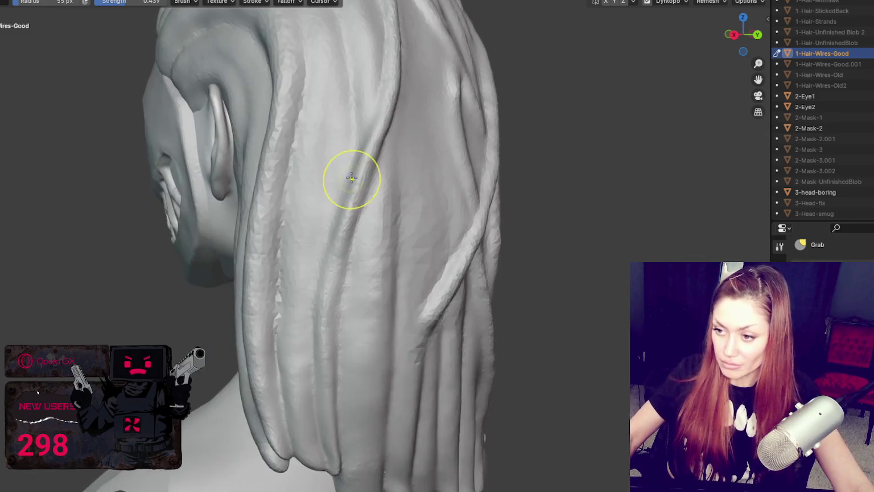
scroll(351, 185, up, 2)
scroll(345, 273, up, 1)
scroll(330, 193, down, 3)
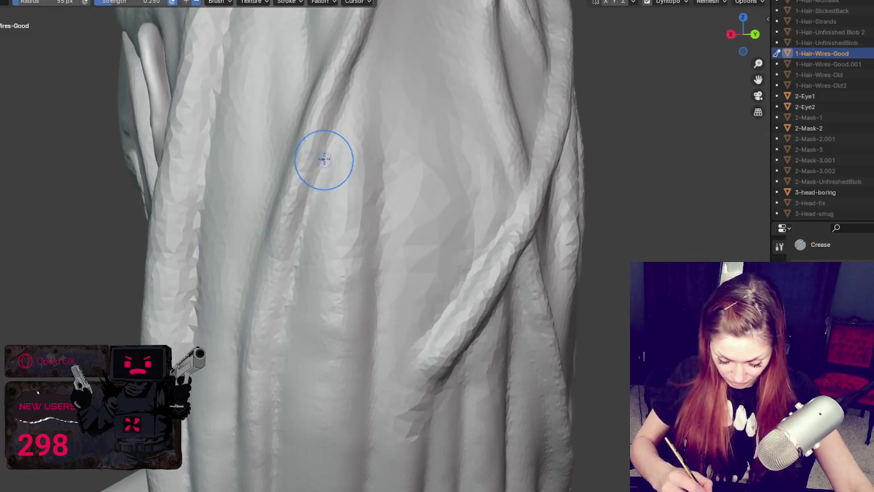
scroll(367, 179, up, 1)
scroll(390, 202, up, 2)
middle_drag(391, 245, 447, 244)
key(x)
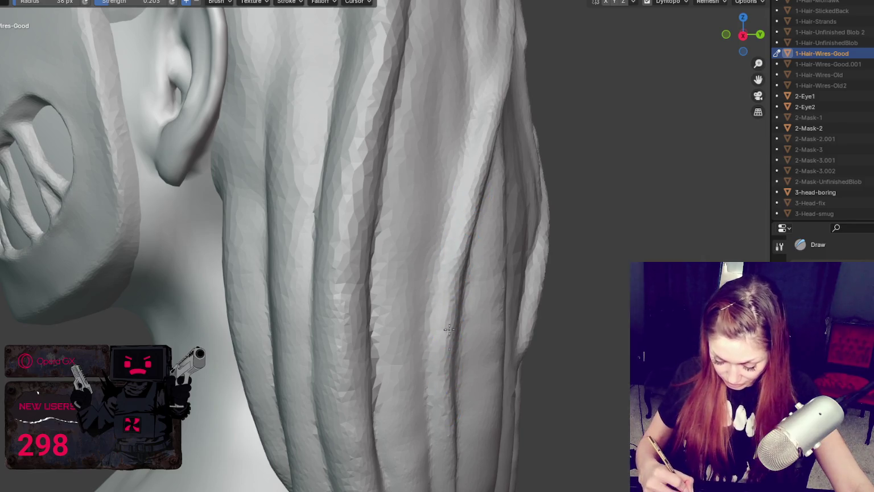
middle_drag(449, 329, 407, 249)
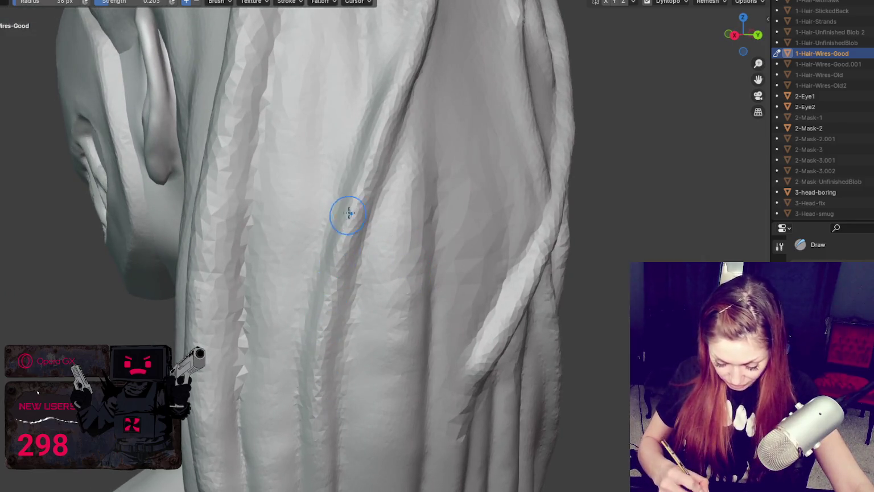
key(g)
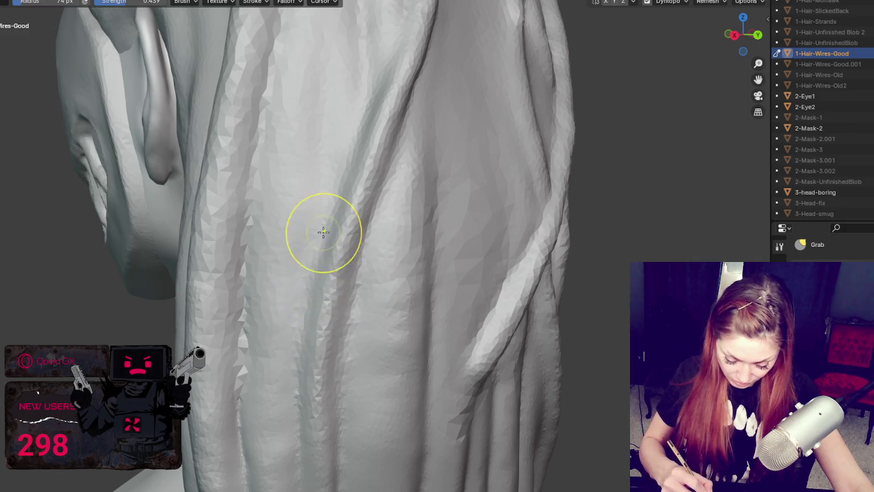
Resize the Grab brush to 104 px and pull the lower strand into shape.
key(f)
click(364, 234)
middle_drag(357, 195, 377, 193)
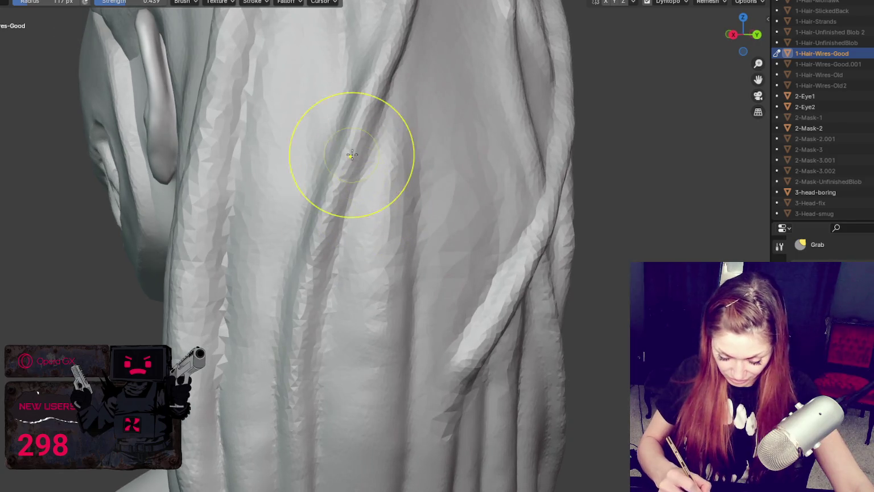
key(f)
click(335, 179)
drag(326, 228, 352, 123)
Deepen the groove down the strand with the Crease brush at about 41 px.
key(shift+c)
key(f)
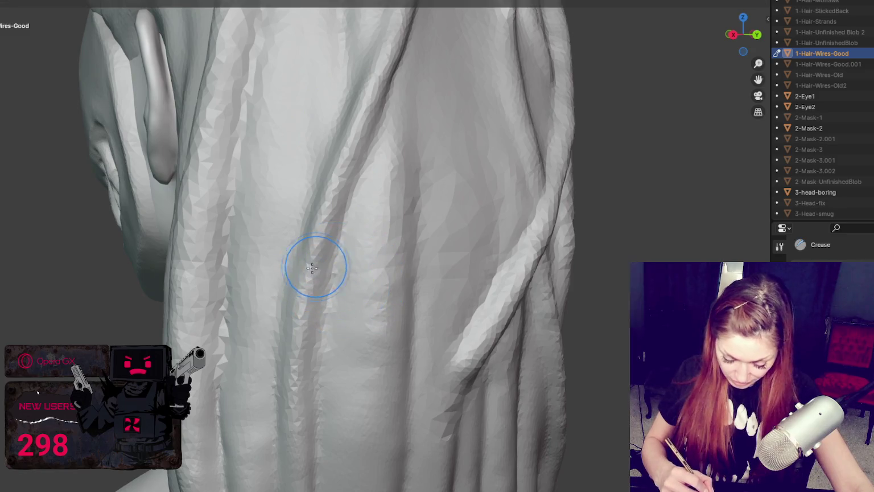
click(313, 266)
scroll(313, 267, up, 3)
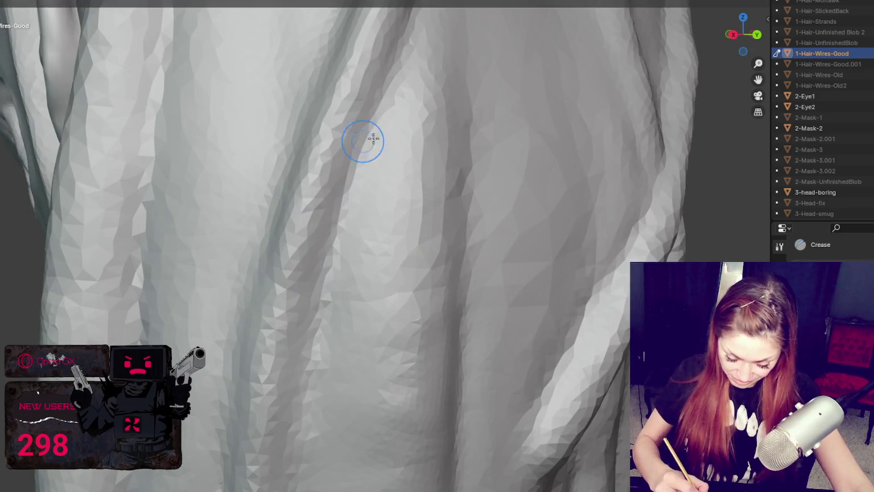
key(f)
drag(339, 186, 336, 212)
middle_drag(386, 342, 375, 223)
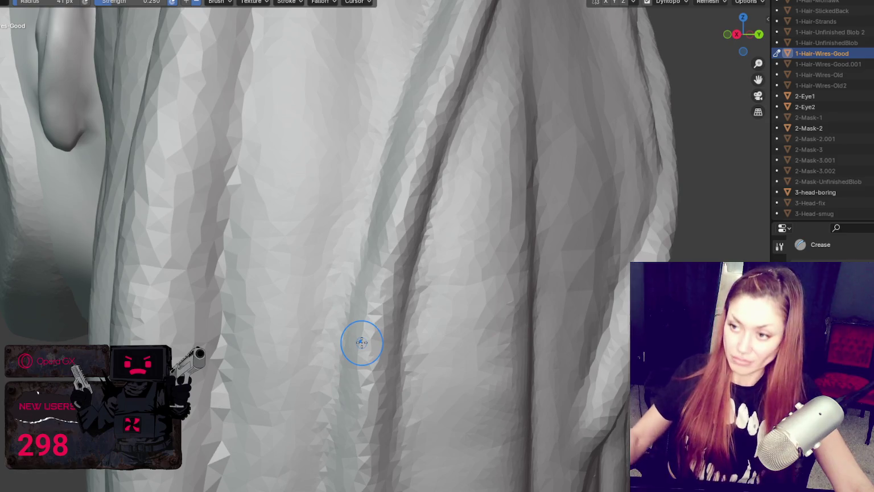
scroll(364, 341, down, 3)
scroll(462, 297, up, 4)
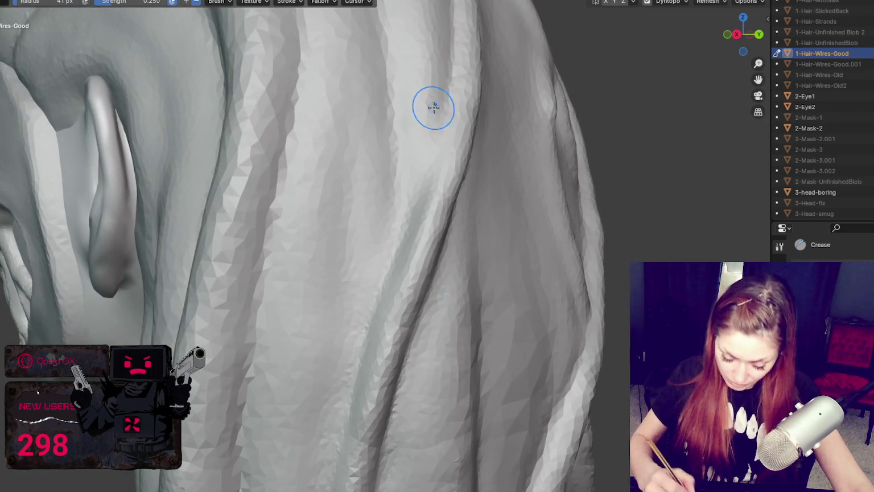
middle_drag(433, 108, 433, 142)
mouse_move(422, 182)
middle_down()
mouse_move(380, 274)
mouse_move(364, 256)
middle_up()
drag(342, 161, 305, 251)
Grab the creased strand at 104 px into a cleaner curve, then shrink the brush to 62 px.
key(g)
middle_drag(312, 195, 356, 197)
key(f)
mouse_move(331, 252)
mouse_down()
mouse_move(375, 171)
mouse_move(393, 81)
mouse_up()
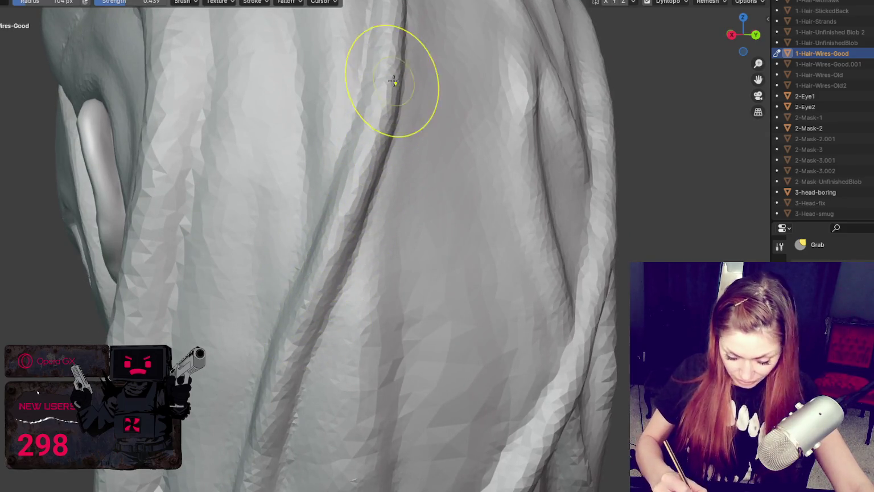
drag(295, 363, 310, 345)
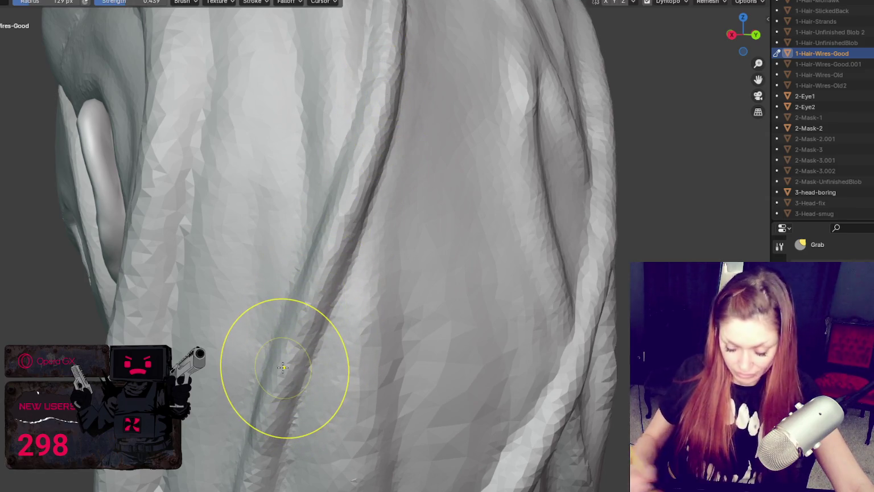
scroll(284, 248, down, 5)
scroll(380, 131, down, 3)
mouse_move(381, 131)
middle_down()
mouse_move(397, 215)
mouse_move(331, 236)
mouse_move(351, 234)
middle_up()
key(f)
click(337, 144)
Grab the hair around the diagonal strand, then cycle through Crease and Draw to Blob.
drag(338, 144, 373, 135)
middle_drag(462, 166, 453, 152)
key(shift+c)
scroll(399, 223, up, 2)
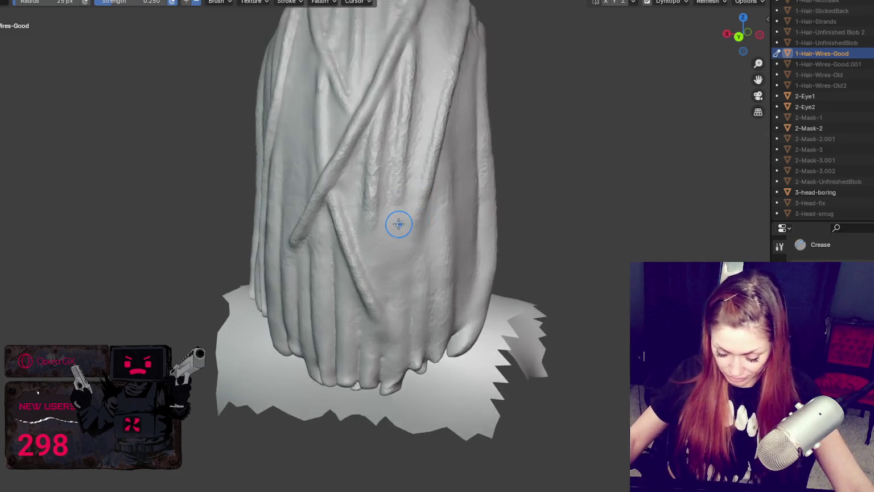
scroll(399, 222, up, 2)
key(x)
scroll(424, 211, up, 2)
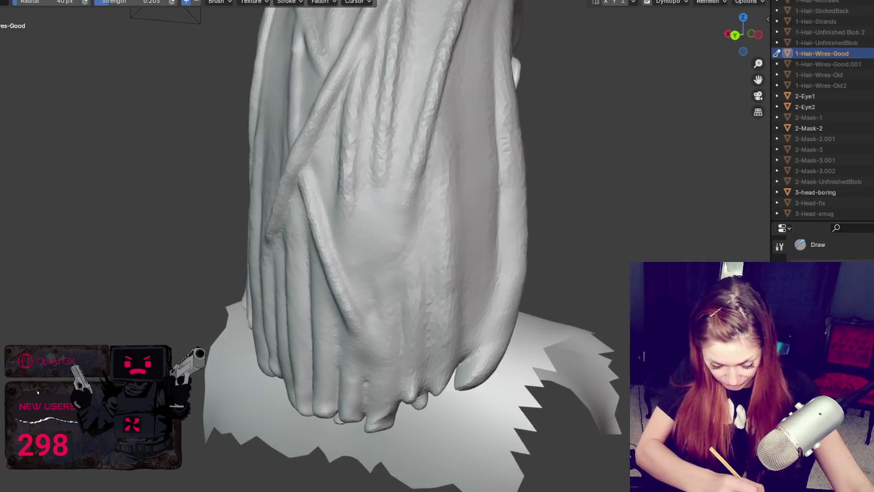
key(b)
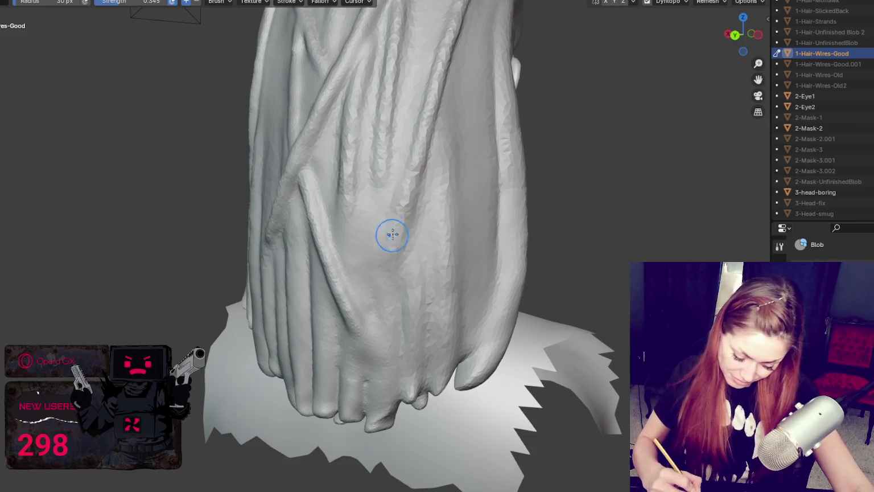
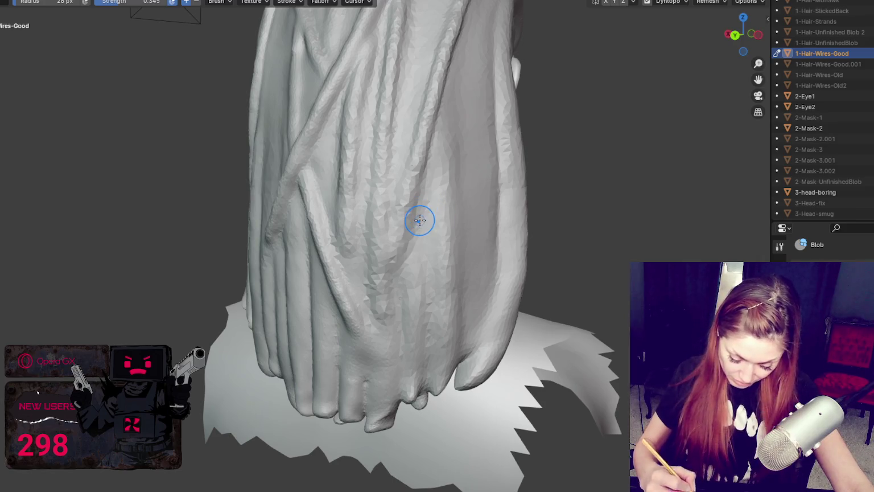
Orbit to the back of the hair, pick the Draw brush and toggle dynamic topology.
middle_drag(648, 3, 376, 263)
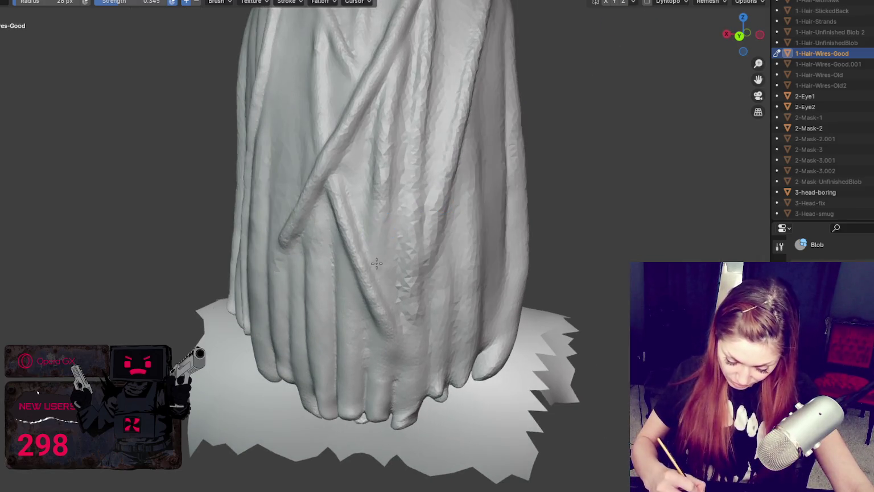
middle_drag(358, 343, 400, 283)
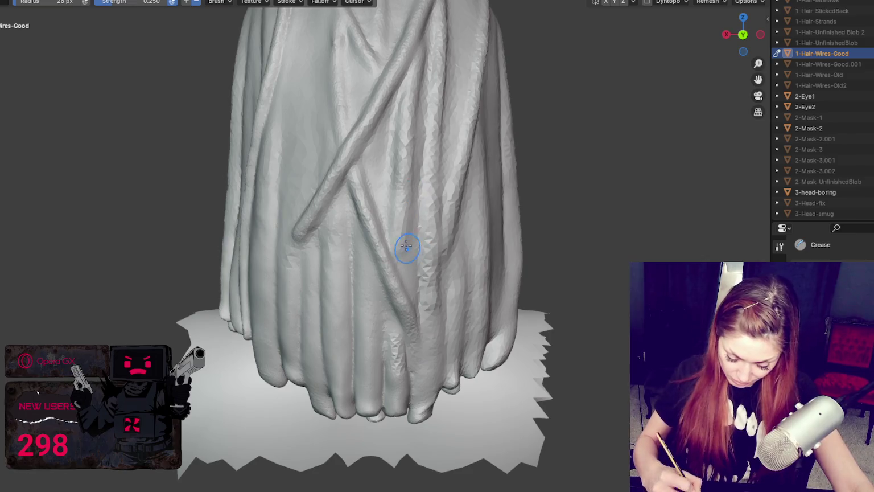
middle_drag(385, 229, 417, 241)
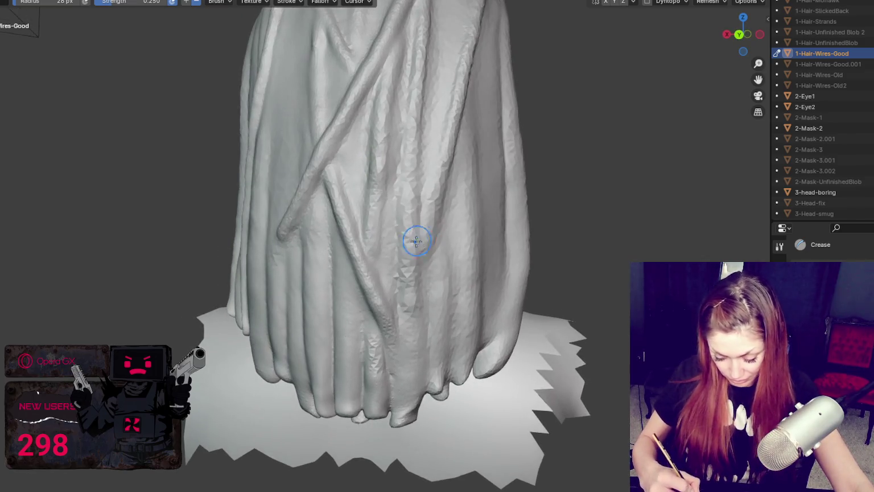
mouse_move(434, 62)
middle_down()
mouse_move(411, 261)
mouse_move(388, 252)
middle_up()
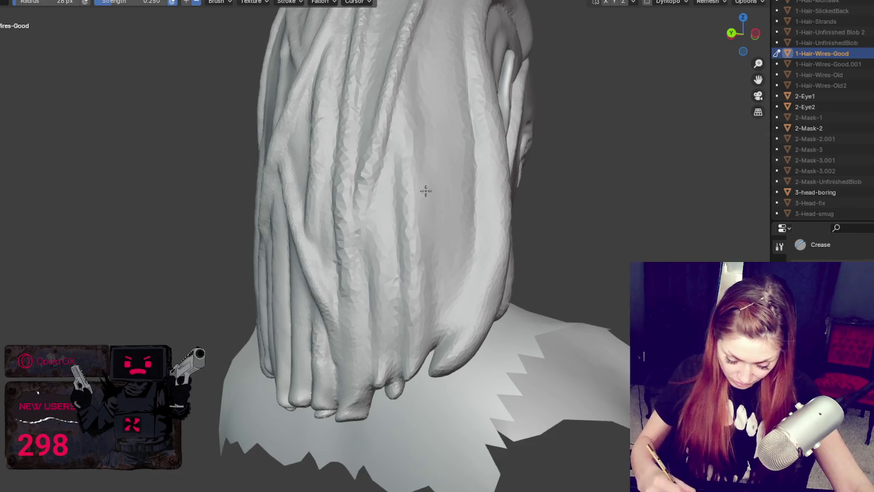
middle_drag(420, 78, 470, 131)
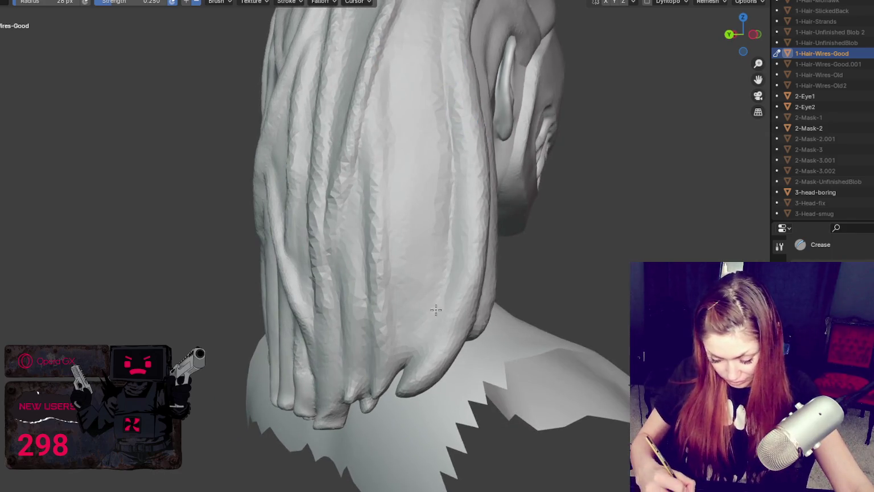
middle_drag(471, 92, 436, 164)
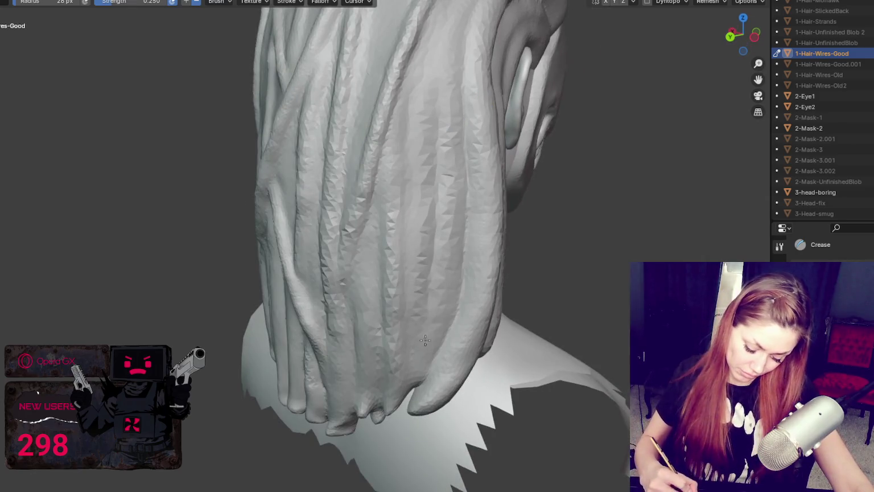
key(x)
key(f)
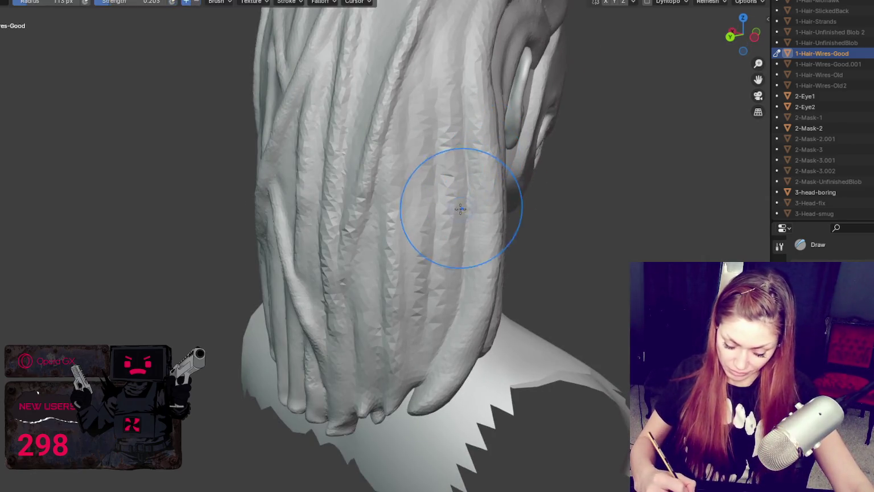
key(ctrl+d)
key(Return)
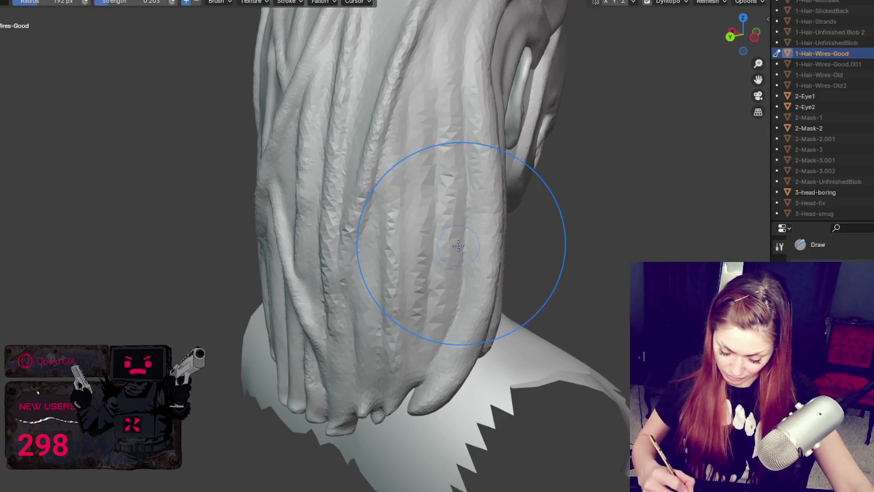
Draw new strand strokes across the lower hair, resizing the brush, then switch to Crease.
scroll(456, 262, up, 2)
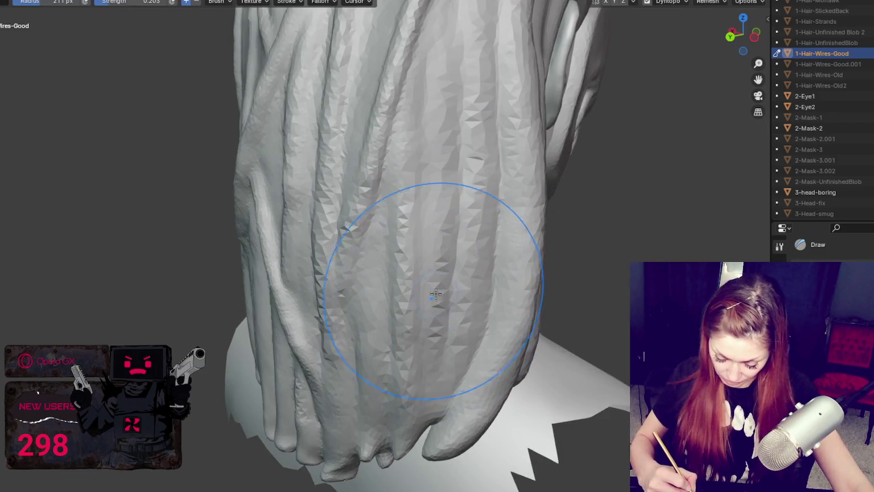
drag(437, 311, 464, 80)
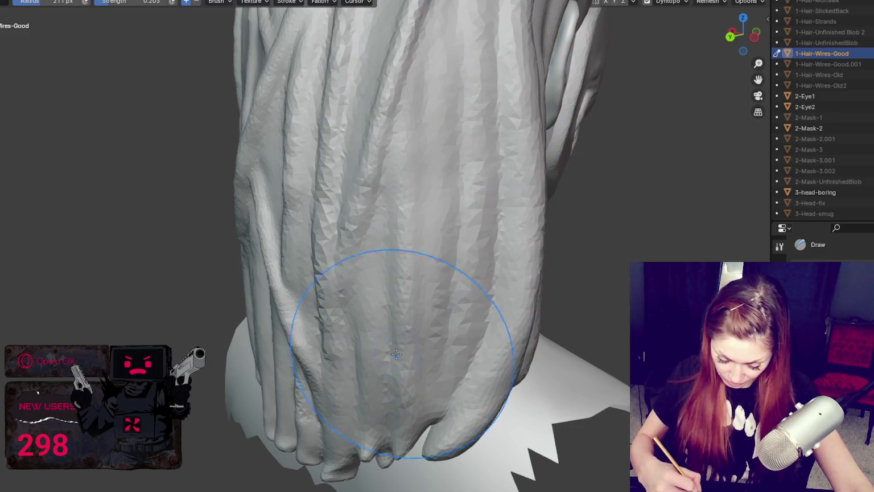
middle_drag(449, 258, 485, 254)
mouse_move(485, 253)
mouse_down()
mouse_move(400, 351)
mouse_move(371, 361)
mouse_move(400, 341)
mouse_move(429, 282)
mouse_up()
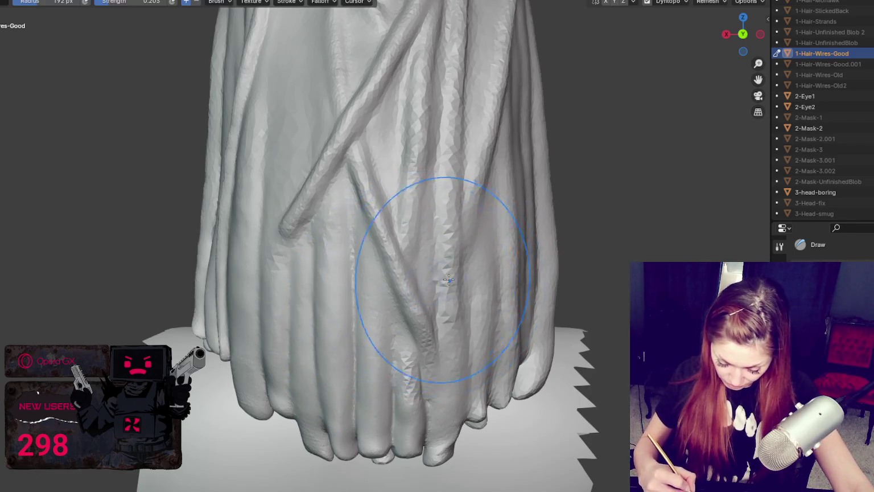
middle_drag(429, 282, 435, 259)
scroll(435, 259, up, 2)
key(f)
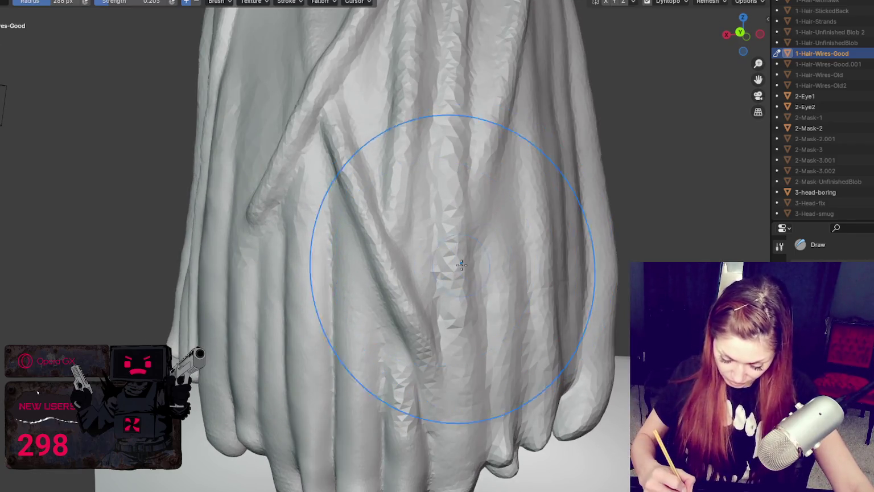
key(f)
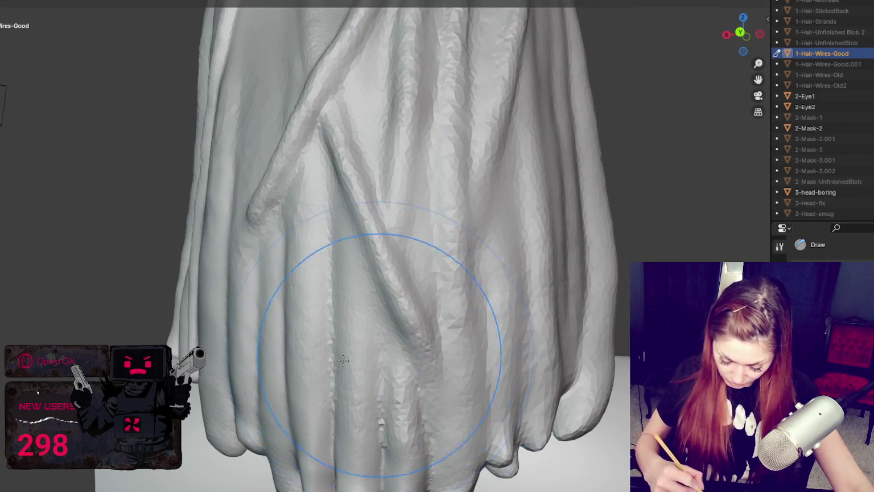
click(394, 409)
key(shift+c)
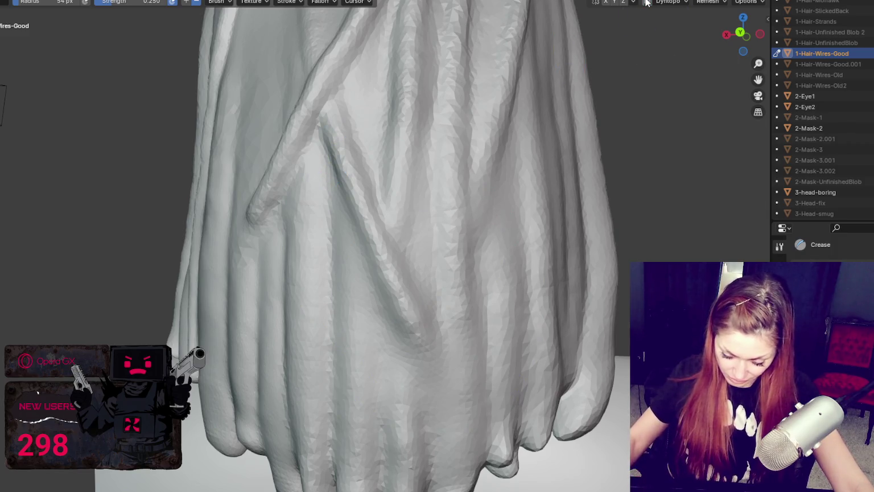
scroll(512, 273, down, 2)
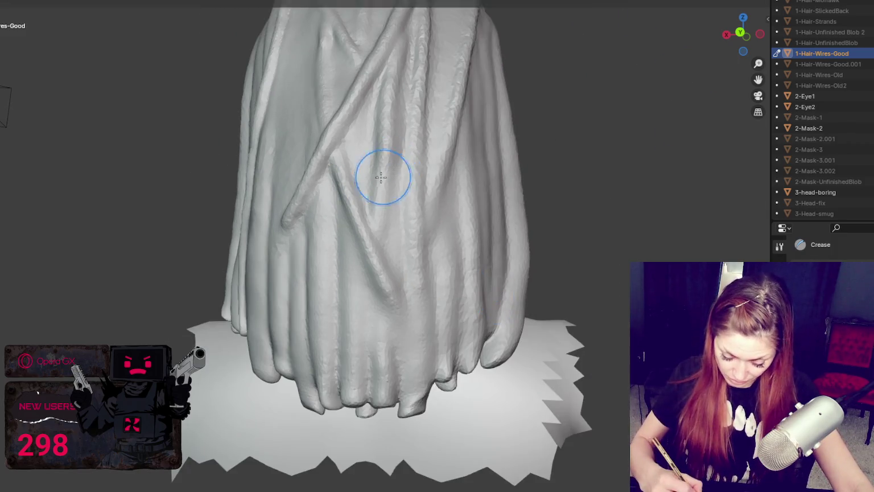
key(f)
click(387, 203)
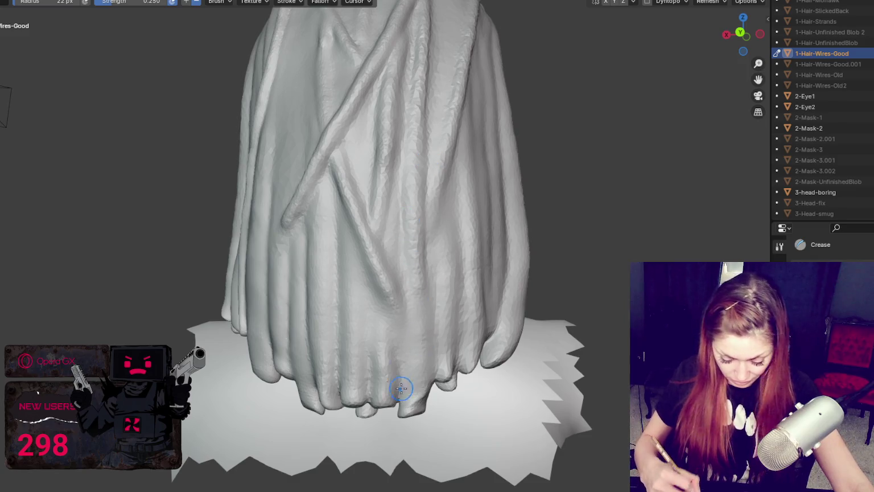
key(g)
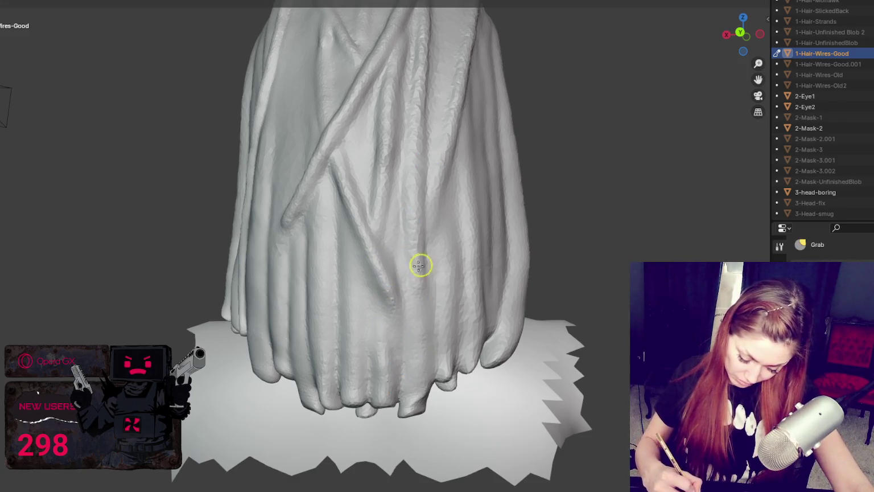
middle_drag(464, 253, 428, 318)
key(shift+c)
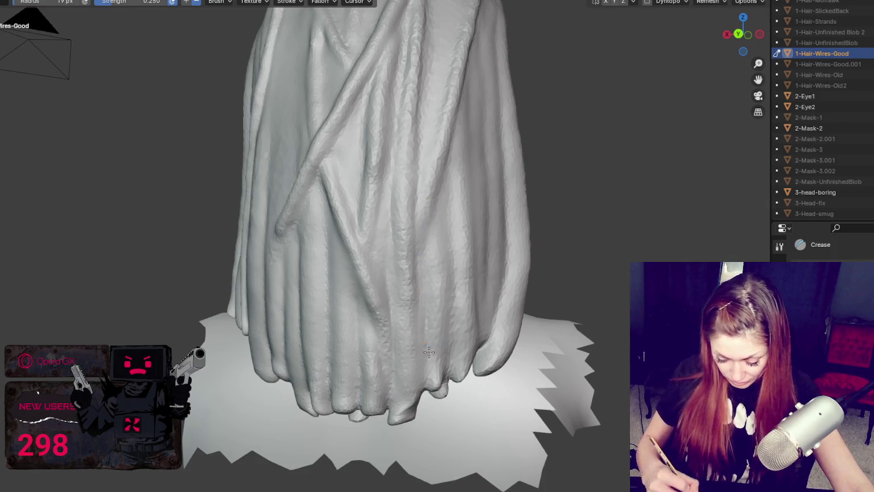
middle_drag(429, 352, 408, 241)
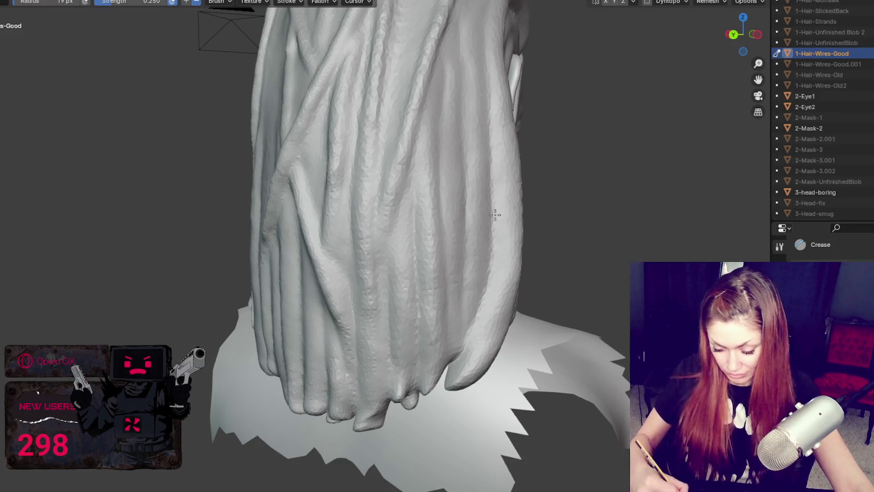
middle_drag(488, 106, 477, 82)
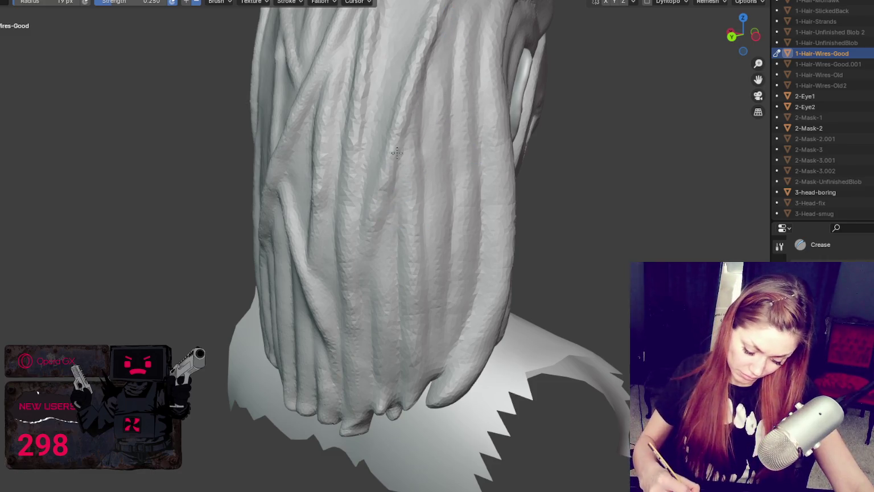
middle_drag(403, 217, 366, 174)
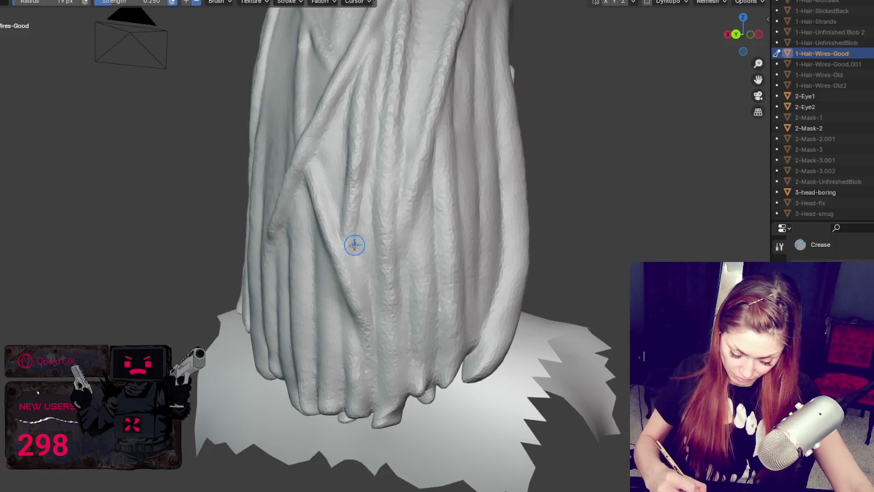
middle_drag(355, 245, 328, 288)
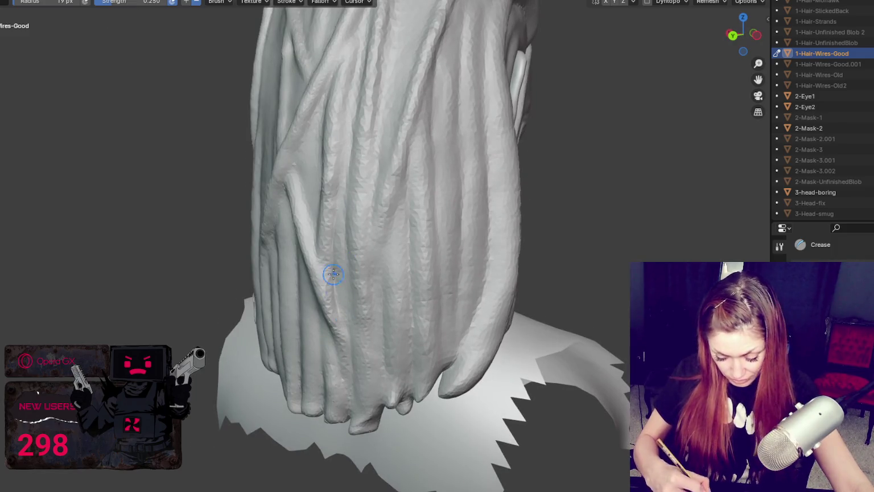
middle_drag(316, 251, 336, 222)
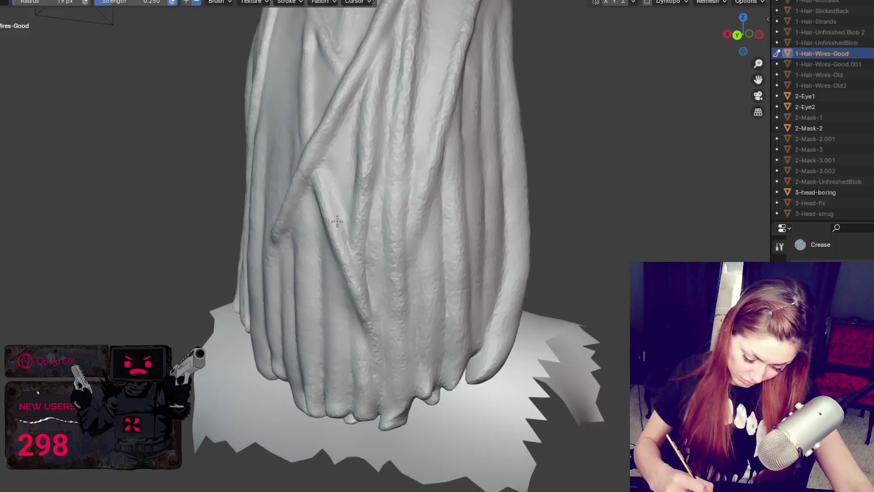
mouse_move(365, 276)
middle_down()
mouse_move(358, 184)
mouse_move(380, 200)
mouse_move(379, 219)
middle_up()
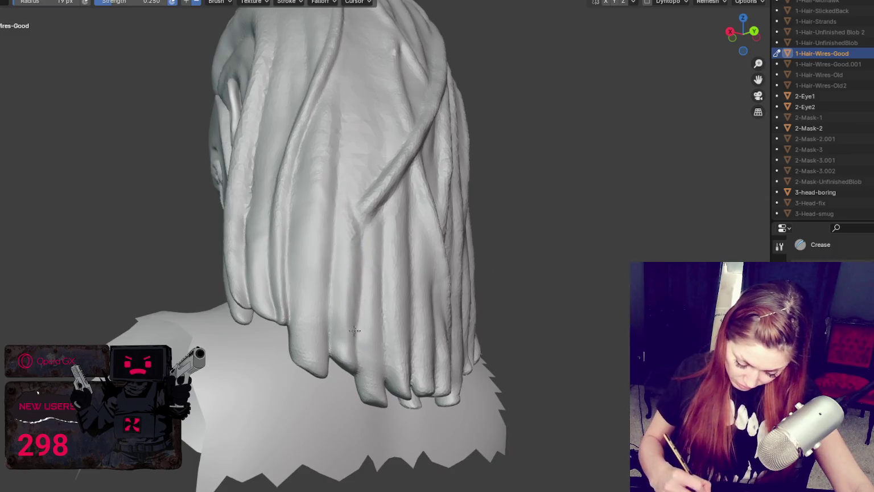
middle_drag(331, 259, 354, 236)
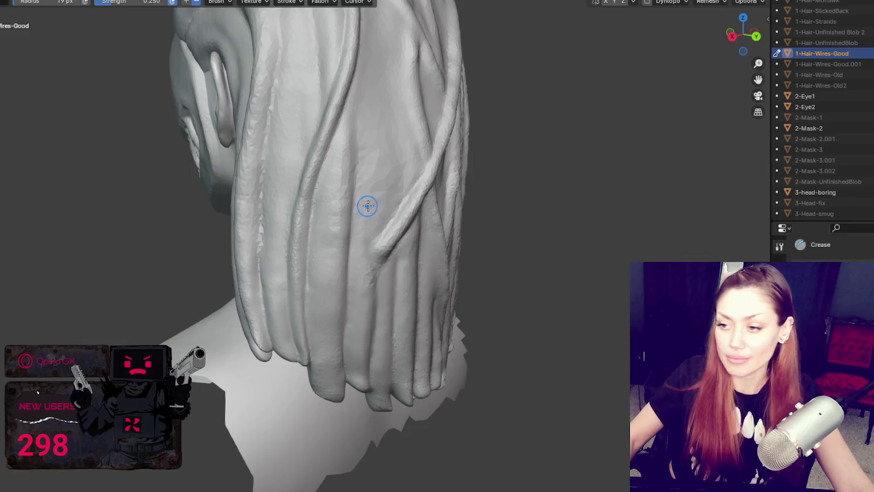
middle_drag(651, 256, 620, 245)
scroll(380, 284, up, 3)
scroll(659, 170, up, 2)
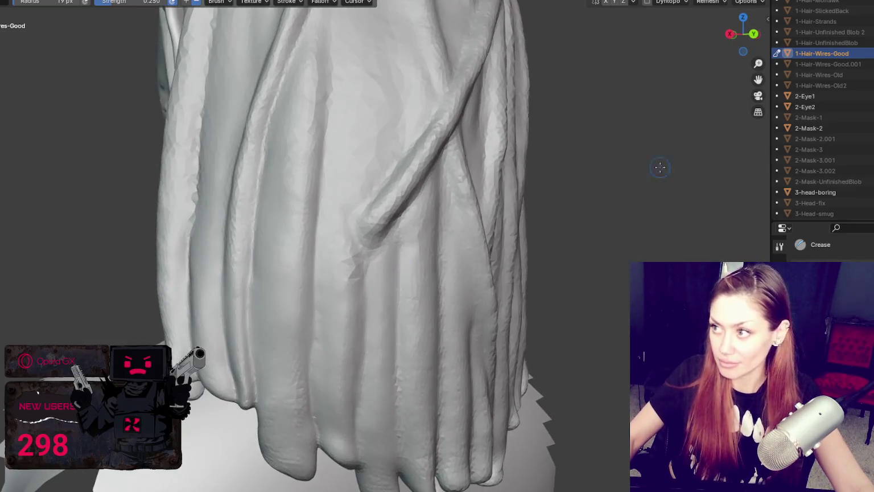
Toggle dynamic topology on the hair sculpt.
key(f)
click(650, 2)
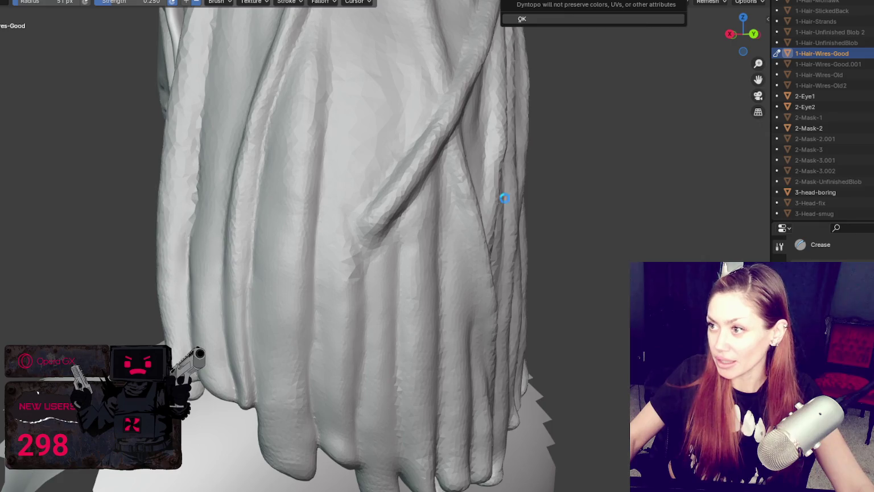
key(x)
scroll(358, 302, up, 1)
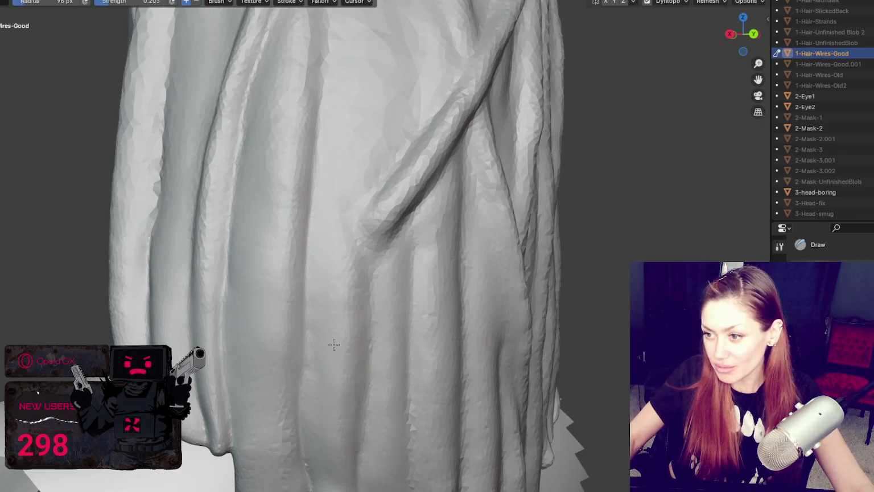
Inspect the hair mesh in wireframe, then return to solid shading.
key(shift+z)
scroll(285, 268, down, 3)
mouse_move(488, 211)
middle_down()
mouse_move(599, 224)
mouse_move(414, 223)
mouse_move(527, 230)
middle_up()
key(z)
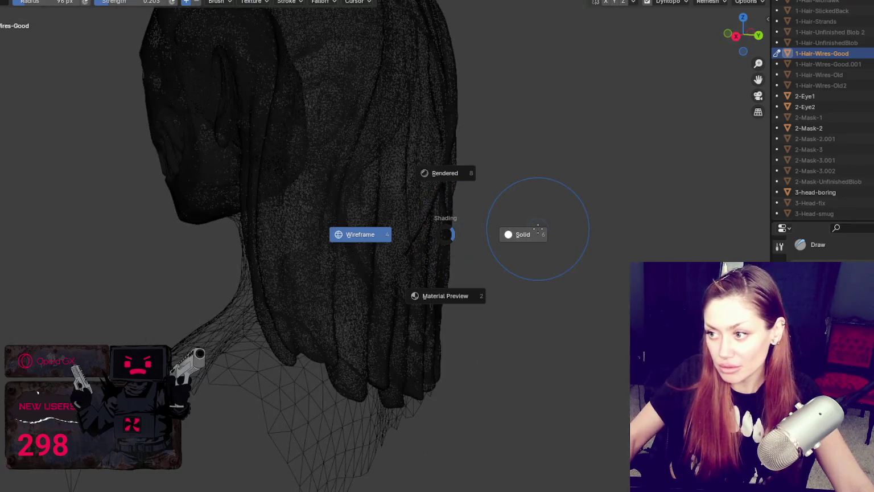
click(518, 232)
scroll(513, 268, up, 4)
scroll(504, 263, up, 2)
Crease the edges of the diagonal strand with a smaller Crease brush.
key(shift+c)
key(f)
click(455, 156)
middle_drag(454, 156, 348, 173)
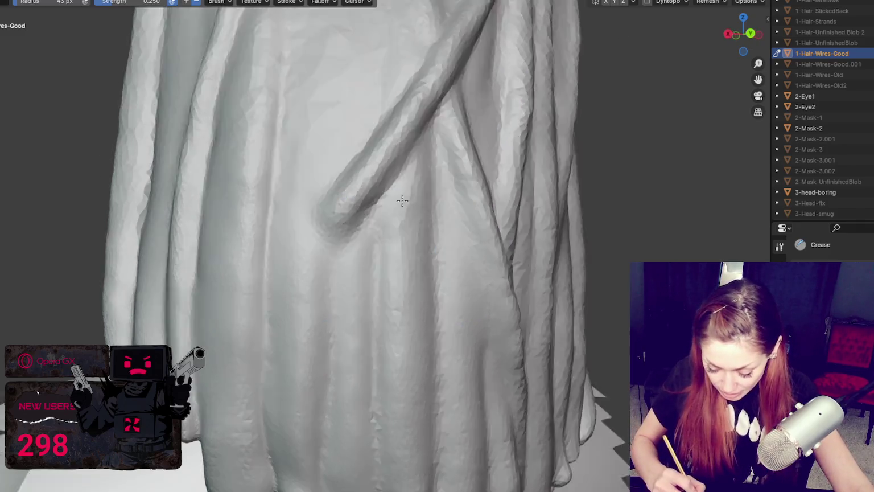
drag(349, 174, 294, 209)
middle_drag(384, 279, 404, 287)
key(f)
click(312, 204)
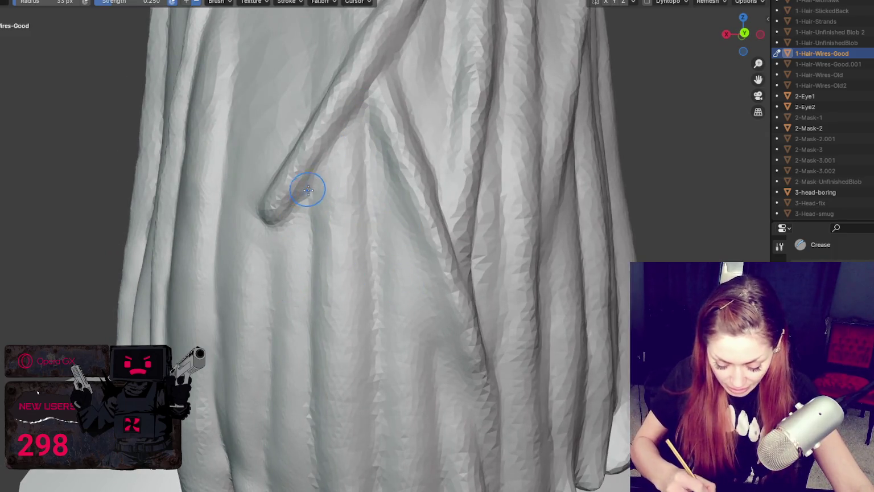
middle_drag(306, 189, 352, 256)
middle_drag(359, 221, 395, 186)
Switch to the Draw brush and enlarge it to 288 px.
key(x)
key(f)
click(438, 132)
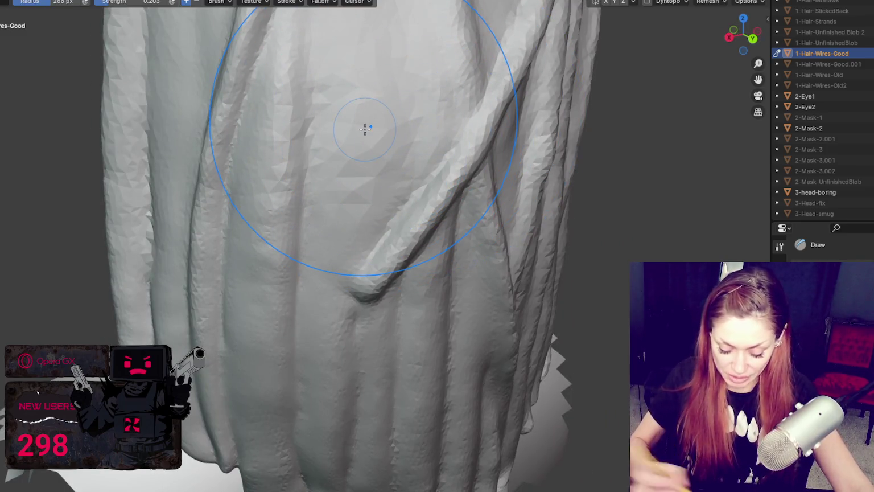
Shrink the brush to 188 px and turn on dynamic topology.
middle_drag(448, 29, 375, 337)
scroll(371, 222, down, 5)
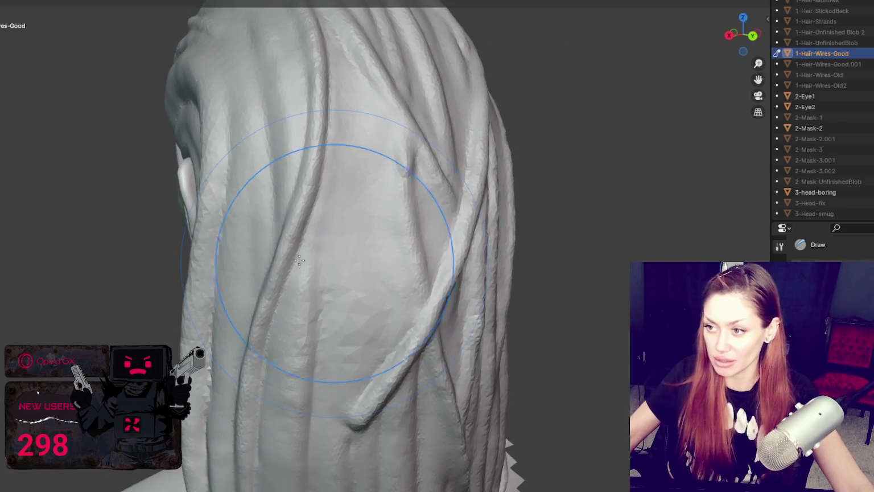
scroll(302, 273, up, 3)
scroll(320, 272, up, 2)
key(f)
click(293, 273)
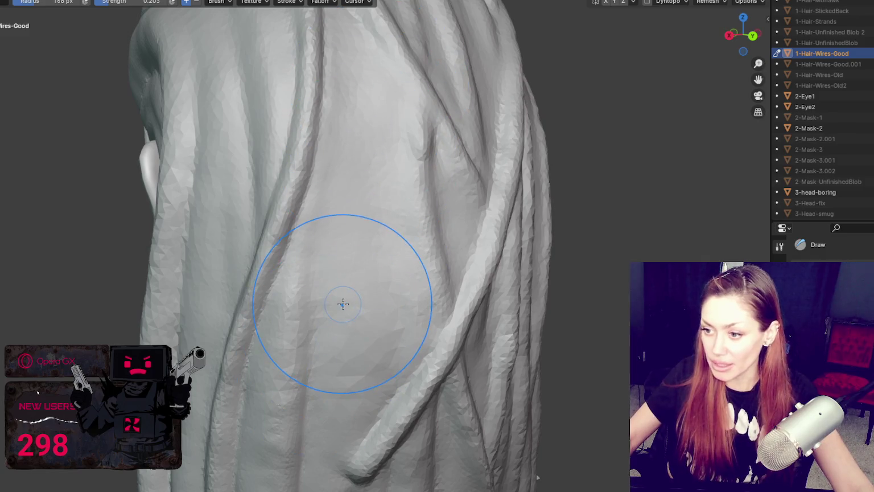
click(647, 2)
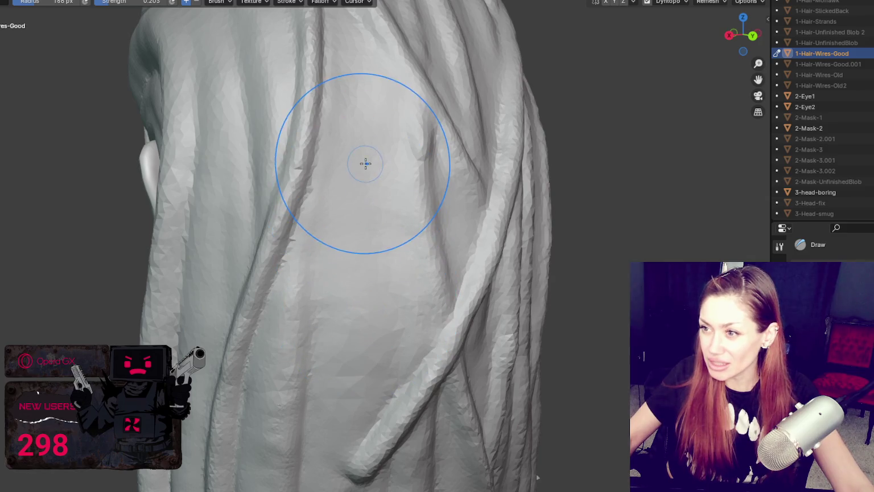
Sculpt a stroke up over the hair, then shrink the brush to 133 px.
drag(352, 273, 322, 281)
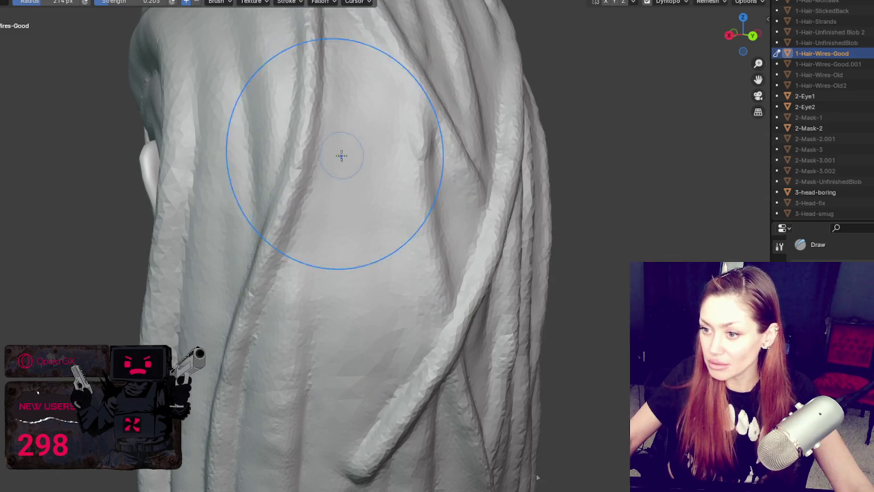
scroll(358, 325, down, 5)
scroll(380, 250, up, 5)
key(f)
click(340, 188)
mouse_move(340, 188)
middle_down()
mouse_move(392, 234)
mouse_move(367, 240)
middle_up()
scroll(393, 233, up, 3)
Switch to the Blob brush at 28 px, then back to Crease.
key(shift+c)
scroll(244, 237, down, 2)
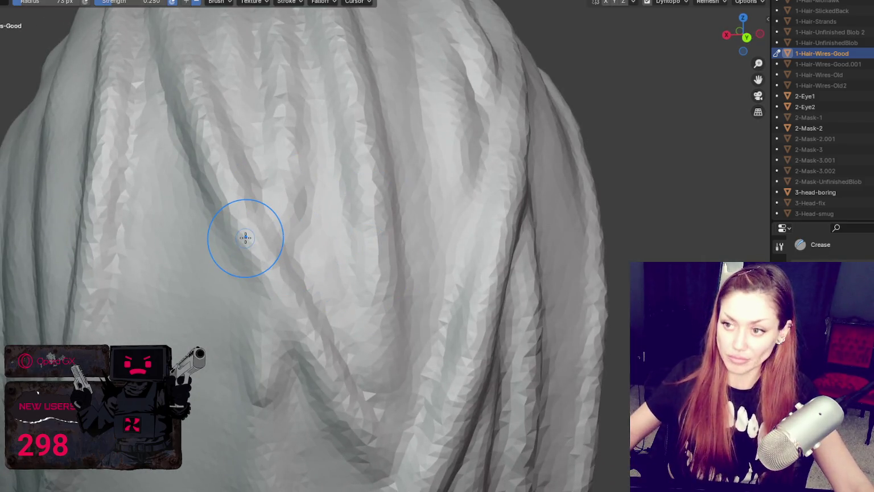
scroll(244, 234, down, 3)
mouse_move(287, 205)
middle_down()
mouse_move(344, 222)
mouse_move(351, 146)
middle_up()
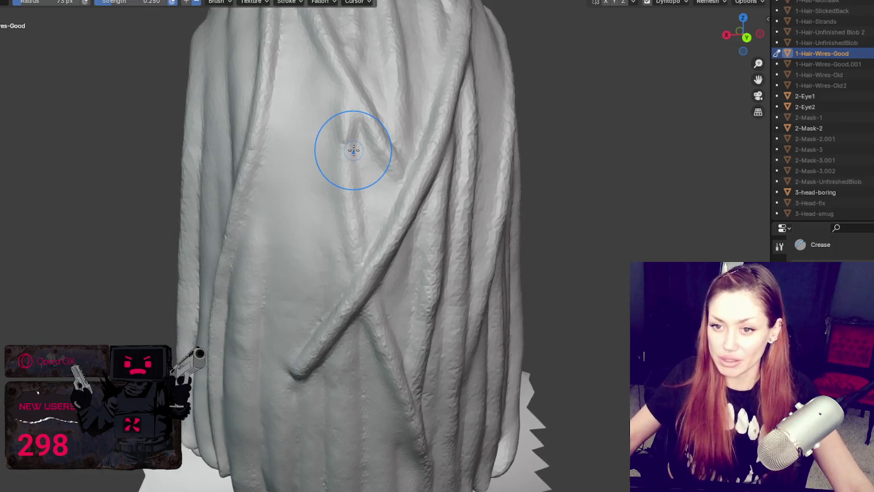
key(shift+b)
key(bracketleft)
key(bracketleft)
key(bracketleft)
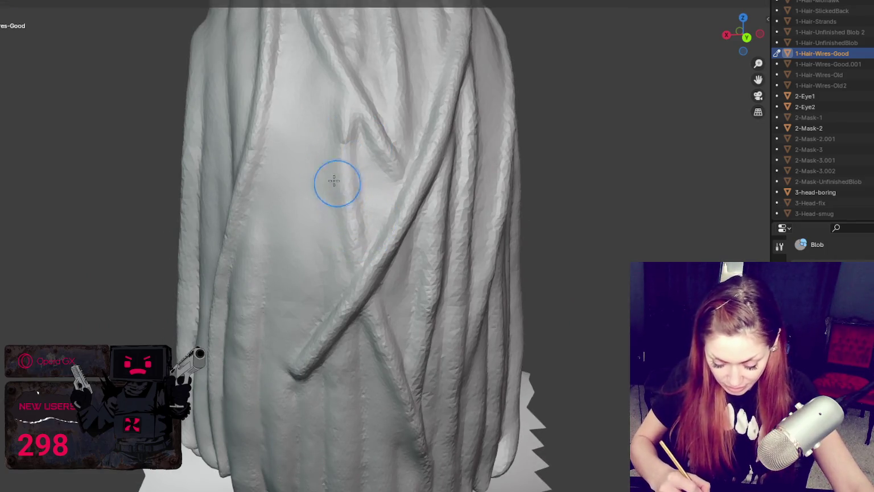
key(bracketleft)
key(bracketleft)
key(bracketleft)
scroll(323, 273, up, 1)
scroll(323, 275, up, 2)
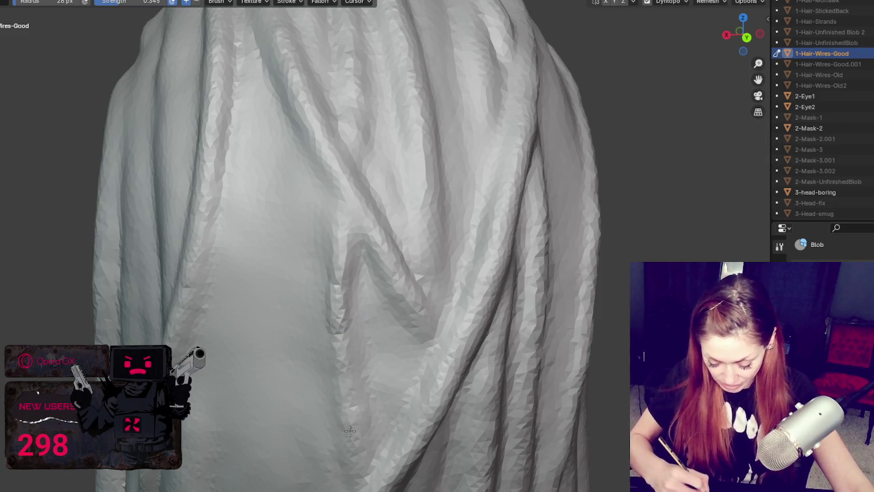
key(shift+c)
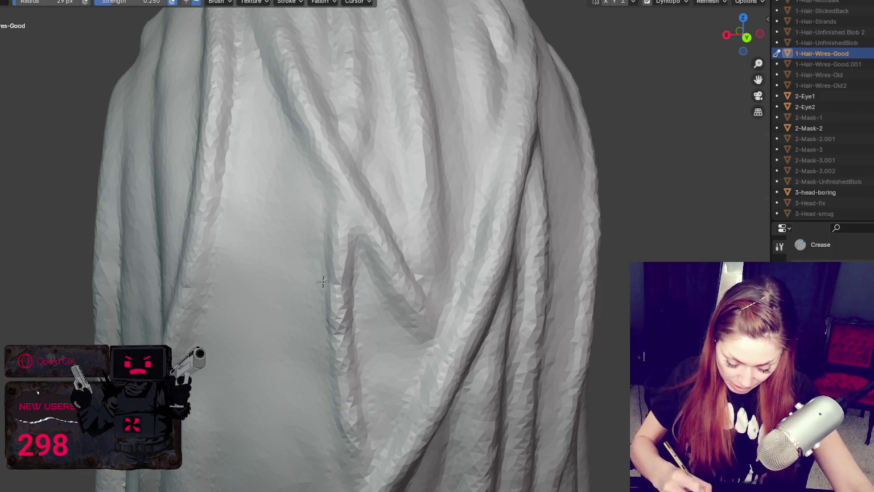
Select the Grab brush and orbit around to the back of the hair.
middle_drag(352, 300, 362, 100)
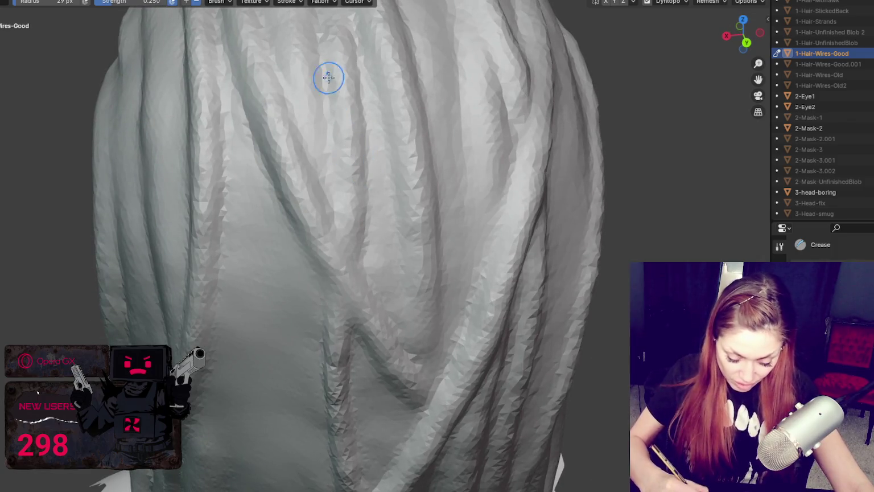
middle_drag(328, 195, 327, 180)
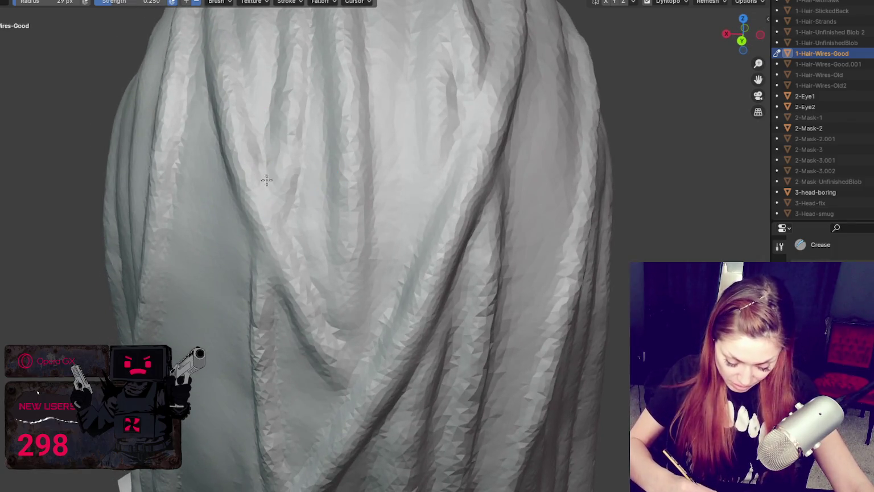
key(g)
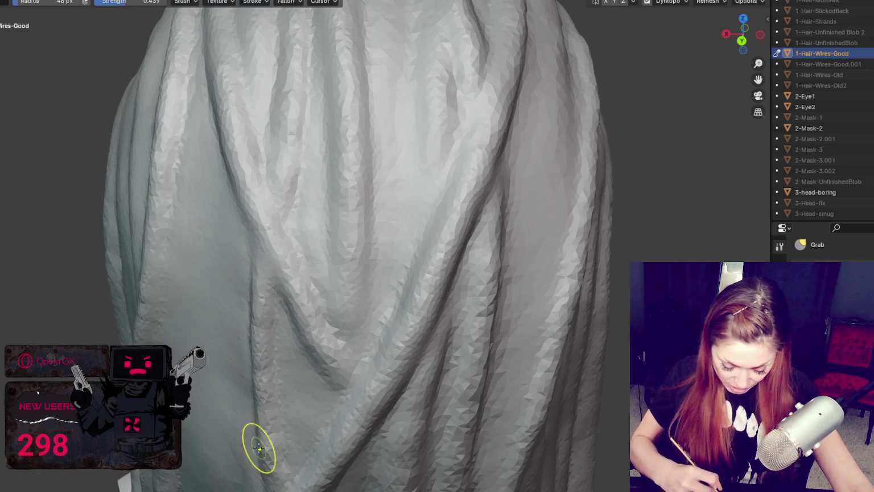
middle_drag(293, 385, 369, 227)
mouse_move(398, 308)
middle_down()
mouse_move(423, 236)
mouse_move(418, 241)
middle_up()
middle_drag(95, 335, 107, 313)
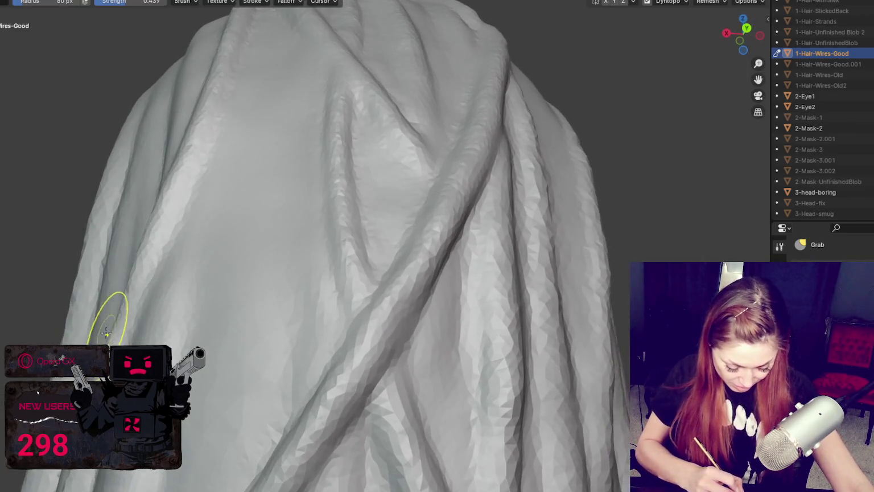
middle_drag(170, 274, 195, 282)
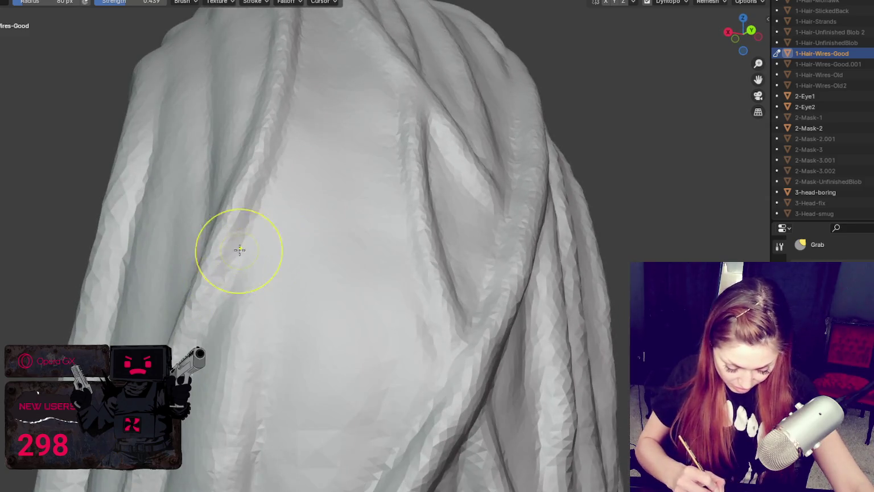
middle_drag(377, 249, 400, 260)
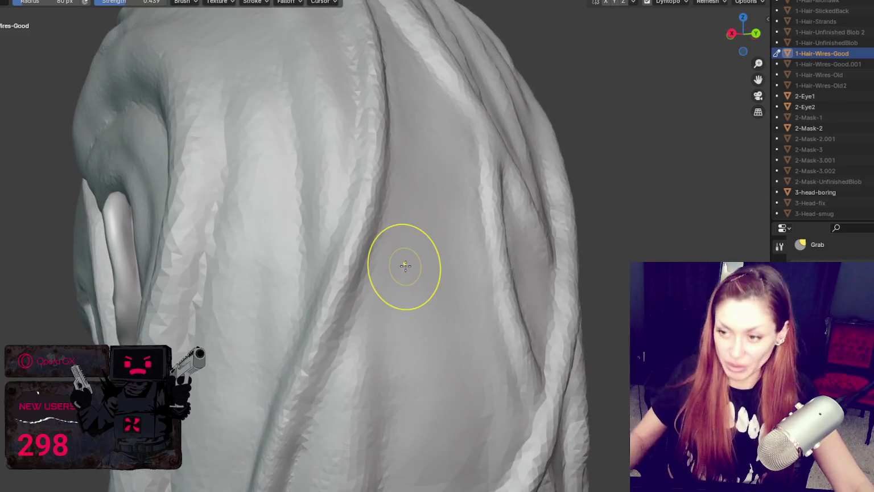
scroll(414, 266, down, 3)
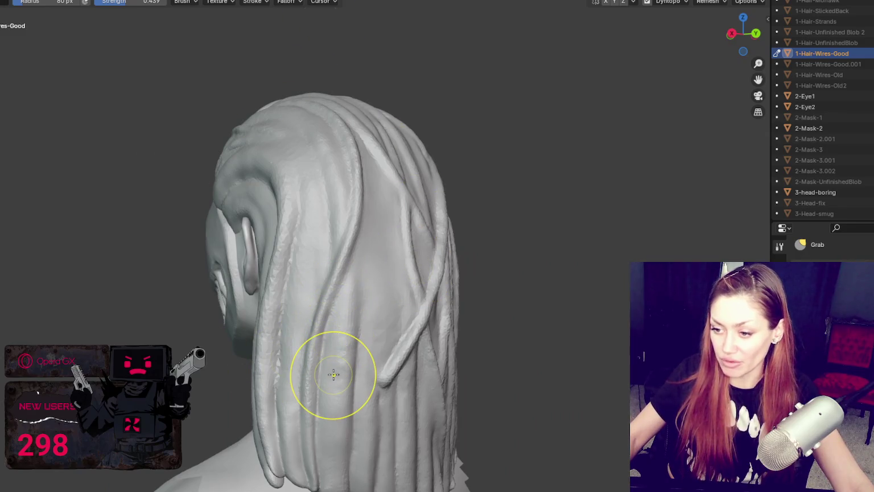
scroll(419, 242, up, 3)
middle_drag(419, 238, 313, 283)
scroll(313, 284, up, 2)
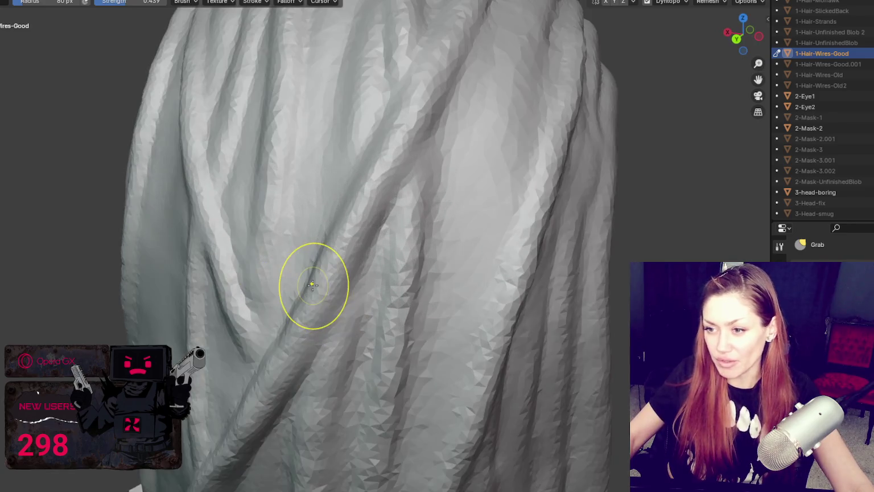
Pull the hair's outer edge into shape with the Grab brush.
key(shift+c)
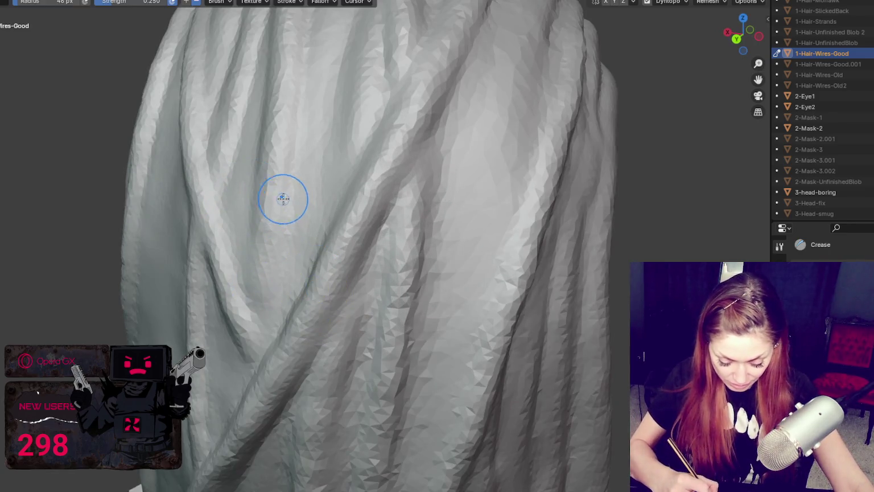
middle_drag(258, 149, 358, 185)
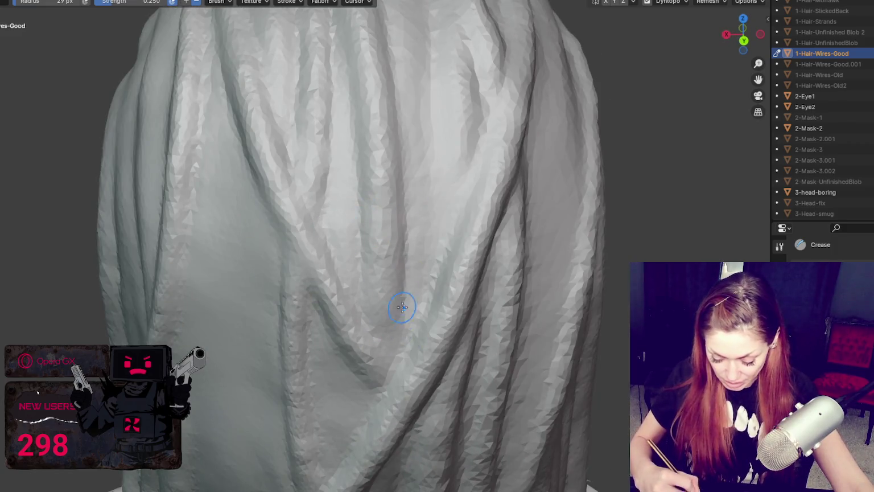
mouse_move(439, 267)
middle_down()
mouse_move(455, 239)
mouse_move(443, 203)
mouse_move(395, 270)
middle_up()
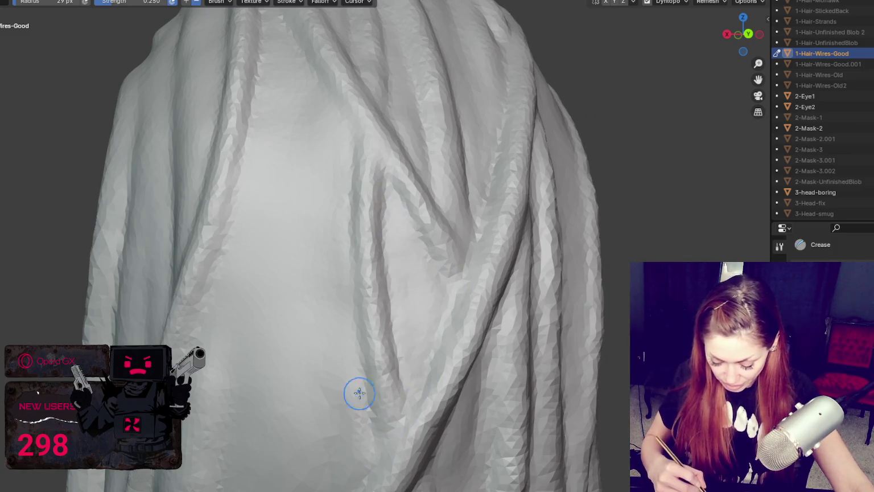
mouse_move(326, 437)
middle_down()
mouse_move(515, 357)
mouse_move(580, 314)
middle_up()
key(g)
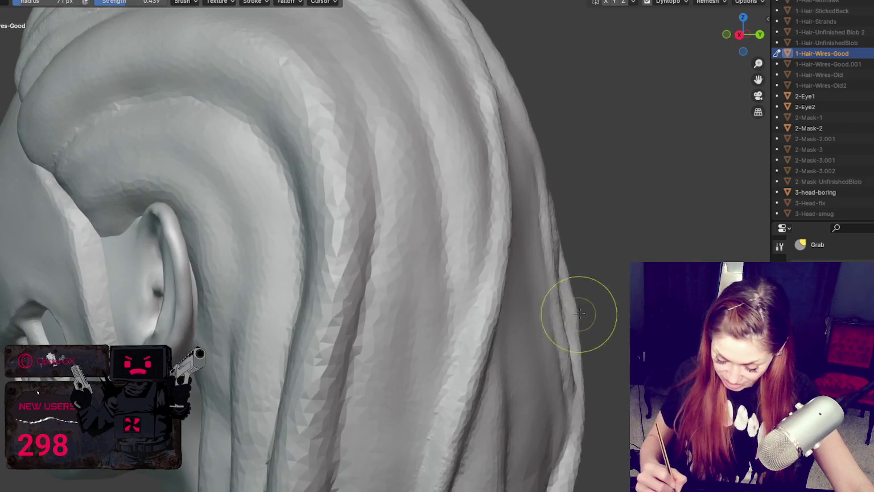
drag(566, 322, 551, 277)
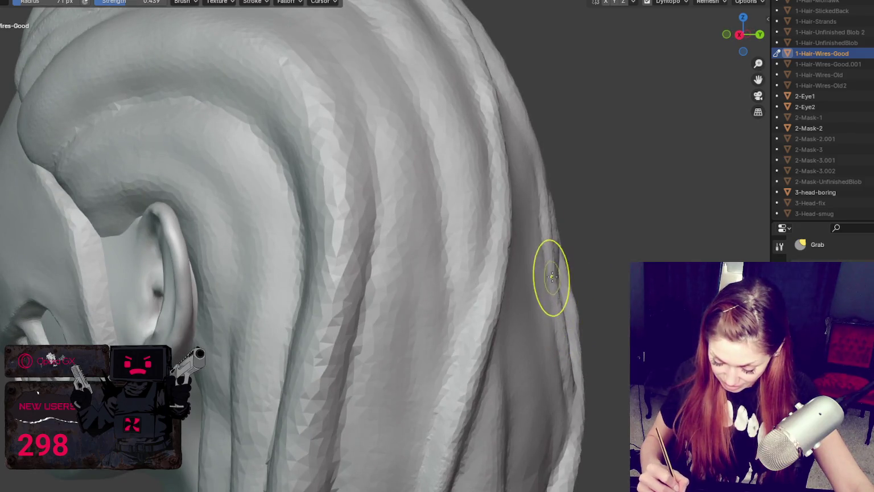
middle_drag(552, 276, 531, 224)
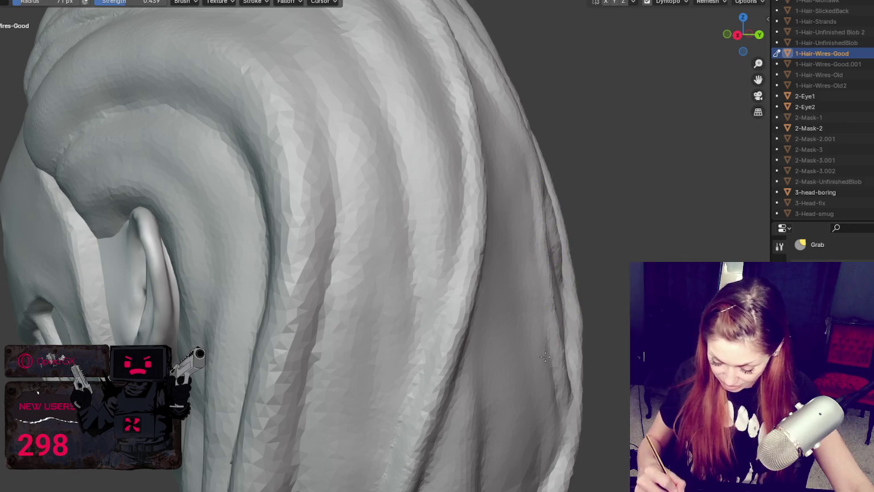
middle_drag(545, 357, 380, 288)
Set the Crease brush to 42 px and orbit round to the back of the head.
key(shift+c)
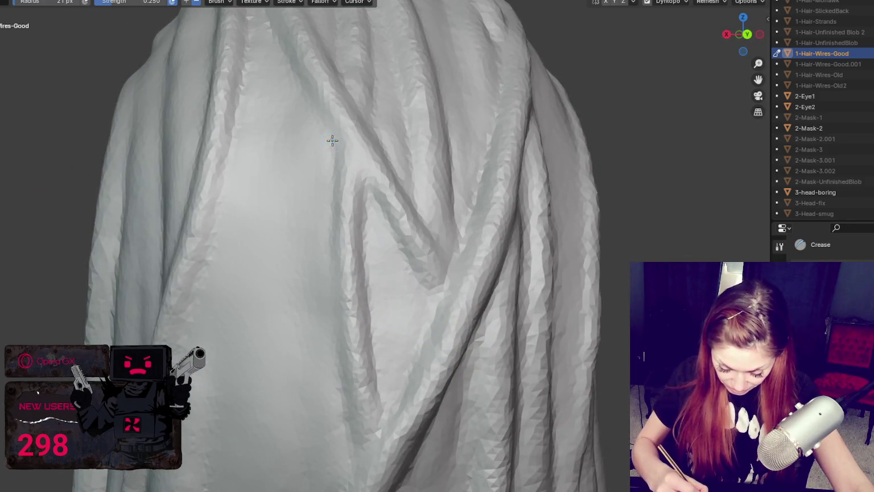
key(f)
click(334, 162)
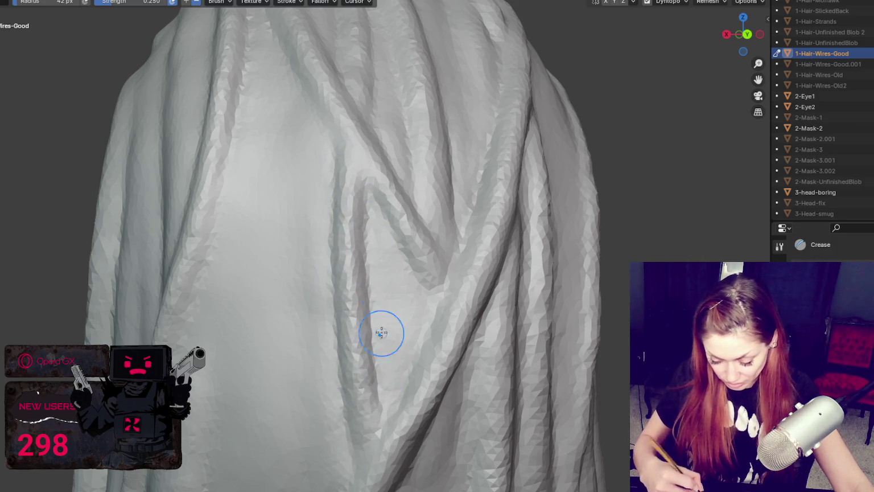
middle_drag(362, 164, 456, 135)
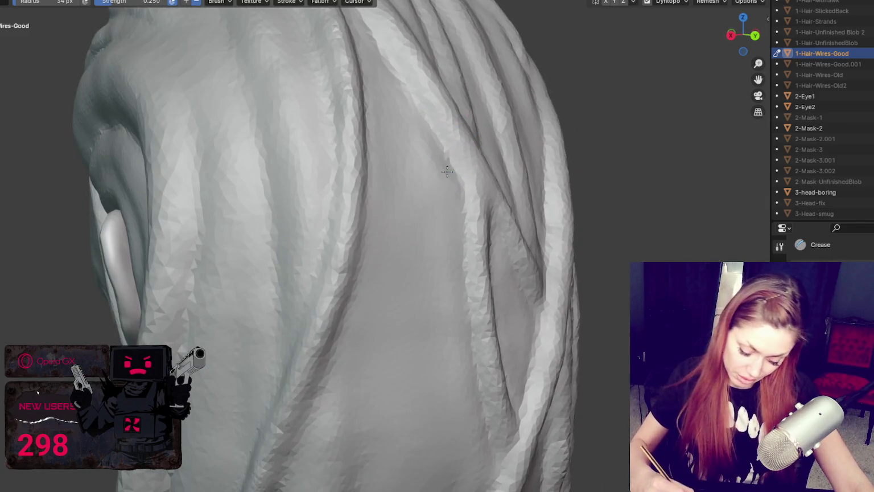
scroll(326, 260, down, 8)
middle_drag(326, 259, 240, 262)
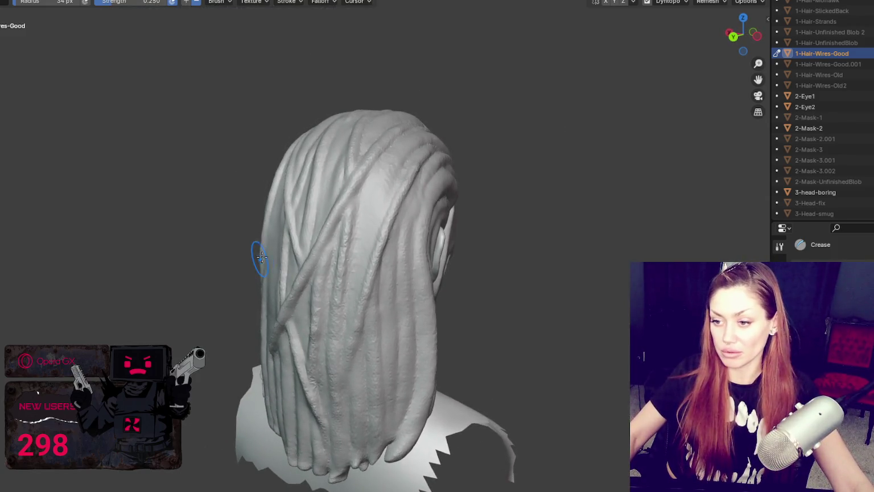
Grab-pull a hair strand into a new position, then shrink the brush to 35 px.
key(g)
drag(289, 331, 293, 357)
middle_drag(293, 357, 342, 325)
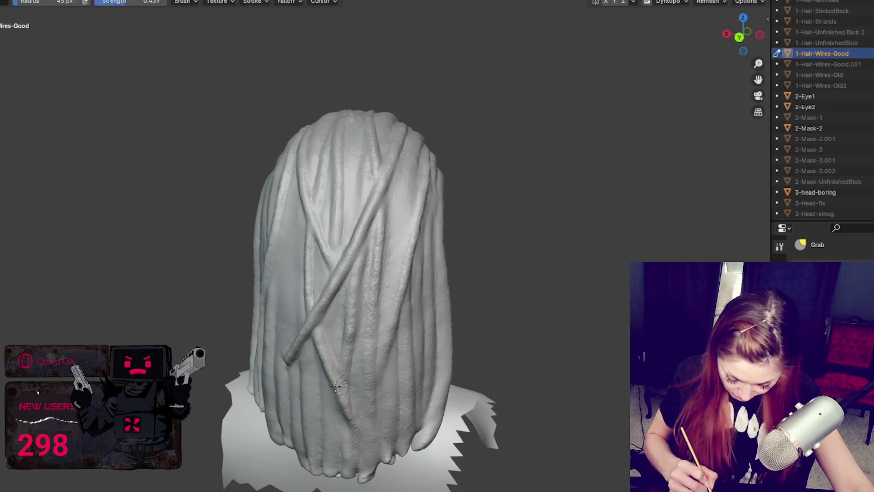
mouse_move(346, 360)
middle_down()
mouse_move(355, 382)
mouse_move(369, 377)
middle_up()
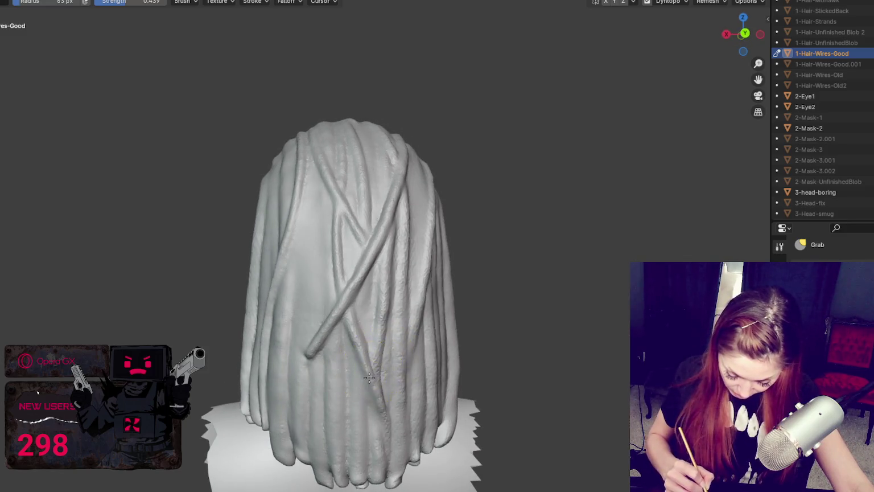
key(f)
click(370, 339)
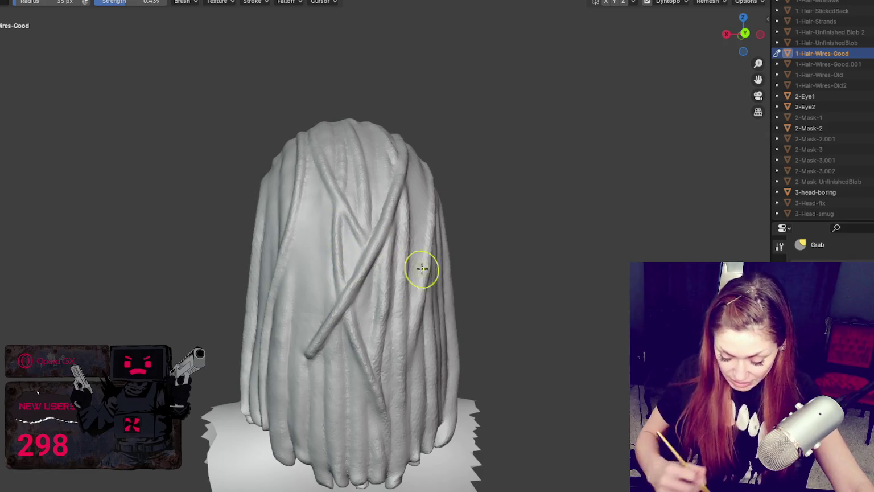
middle_drag(421, 267, 445, 292)
middle_drag(510, 271, 499, 322)
Switch to the Crease brush at 60 px, viewing the hair from behind.
key(shift+c)
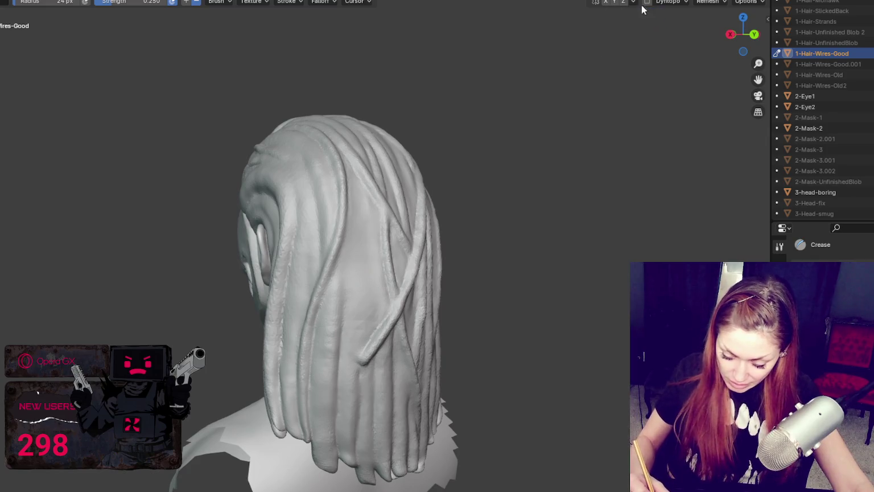
scroll(342, 258, up, 1)
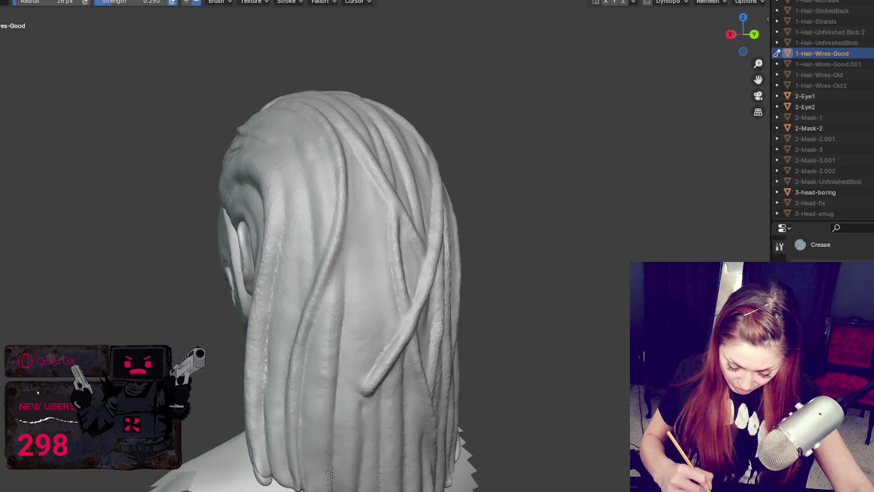
middle_drag(358, 402, 337, 322)
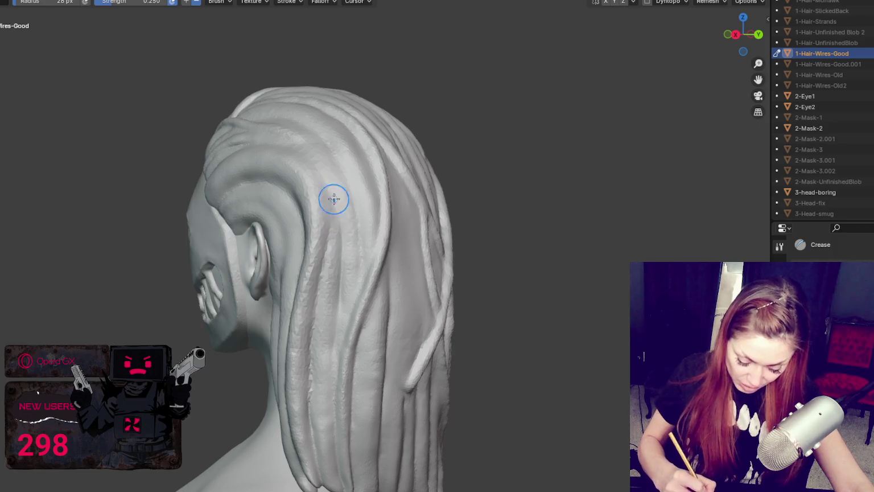
mouse_move(331, 150)
middle_down()
mouse_move(419, 258)
mouse_move(309, 173)
mouse_move(316, 285)
middle_up()
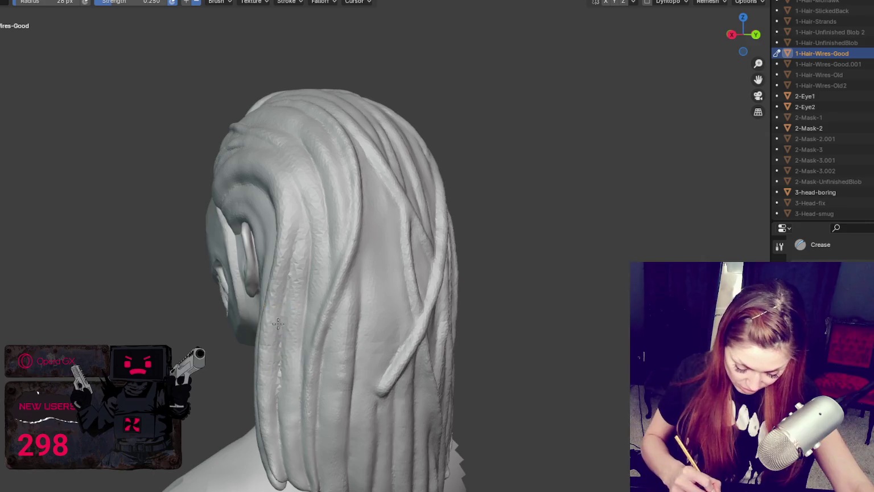
middle_drag(346, 455, 367, 292)
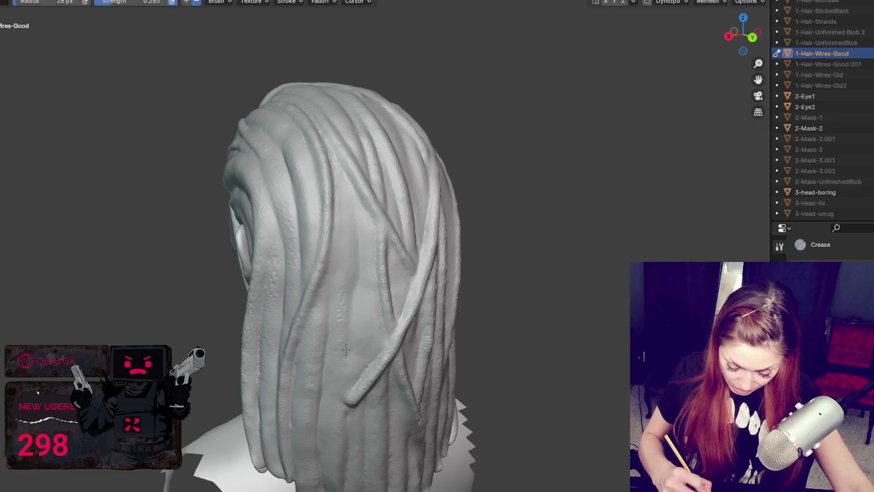
middle_drag(350, 354, 359, 285)
key(f)
click(387, 273)
Enable dynamic topology and carve crease lines into the strands with a 96 px brush.
click(647, 2)
click(649, 13)
scroll(648, 13, up, 2)
key(f)
click(347, 296)
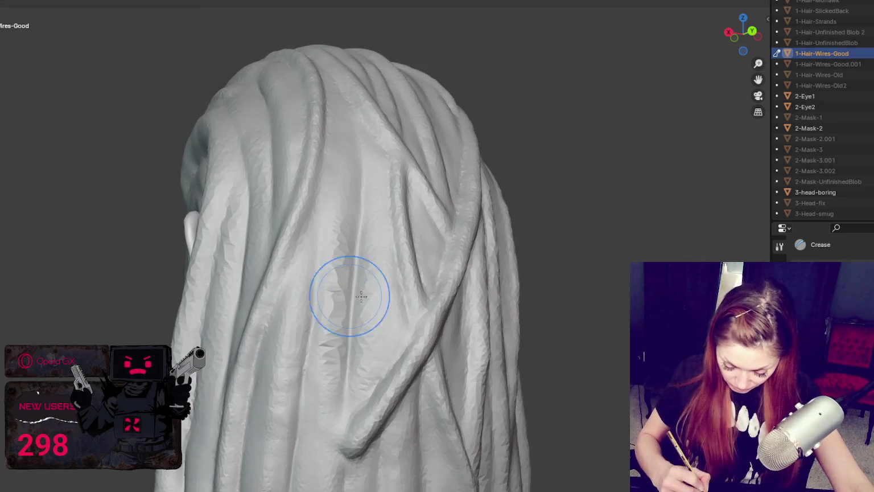
drag(344, 370, 357, 256)
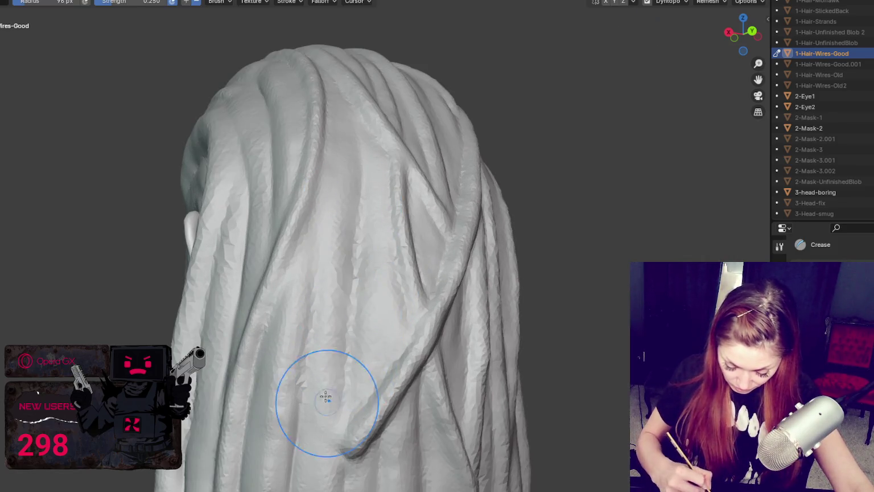
Pull the back of the hair with a Grab stroke, then return to Crease.
middle_drag(337, 273, 347, 279)
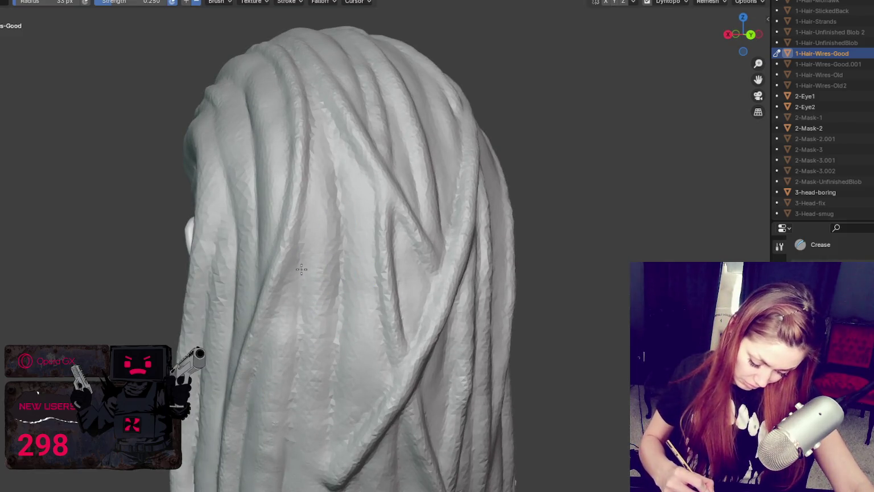
mouse_move(288, 343)
middle_down()
mouse_move(273, 316)
mouse_move(232, 308)
middle_up()
key(g)
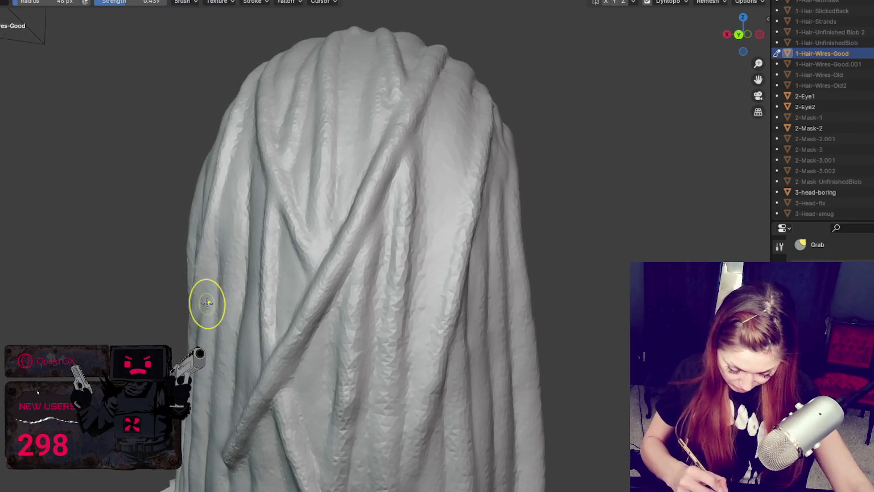
middle_drag(209, 273, 332, 288)
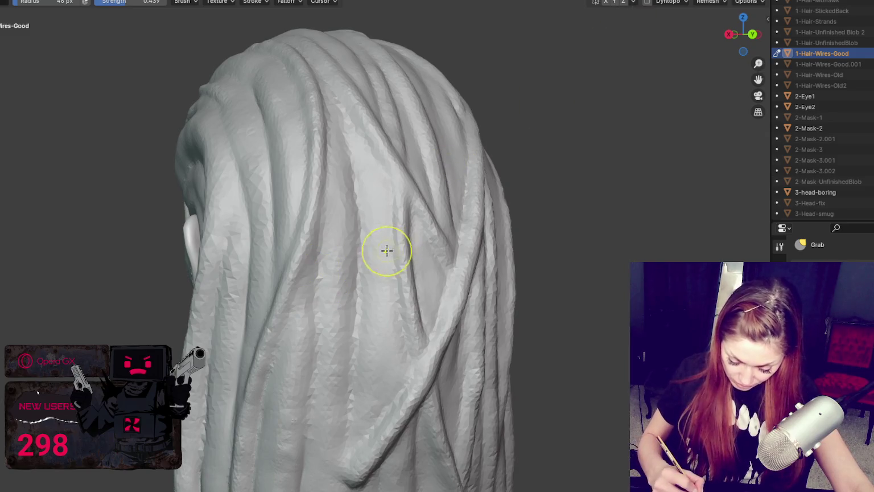
drag(388, 307, 385, 338)
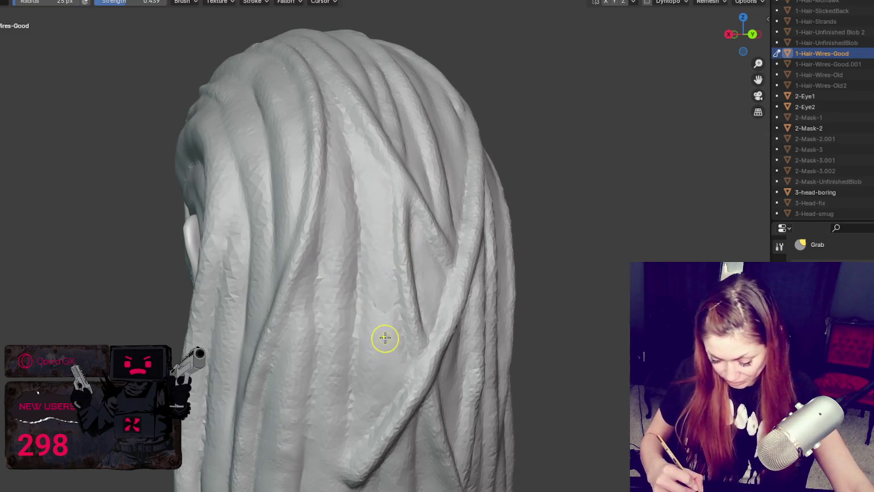
key(shift+c)
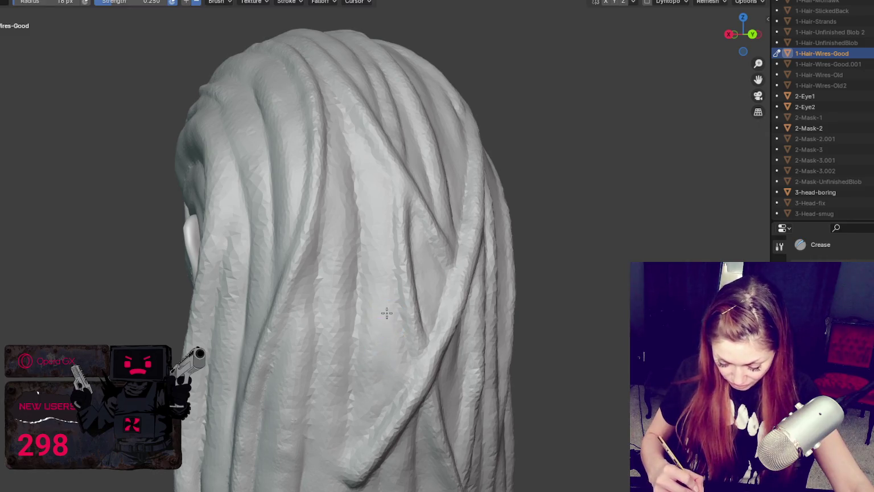
mouse_move(381, 390)
middle_down()
mouse_move(392, 324)
mouse_move(367, 310)
middle_up()
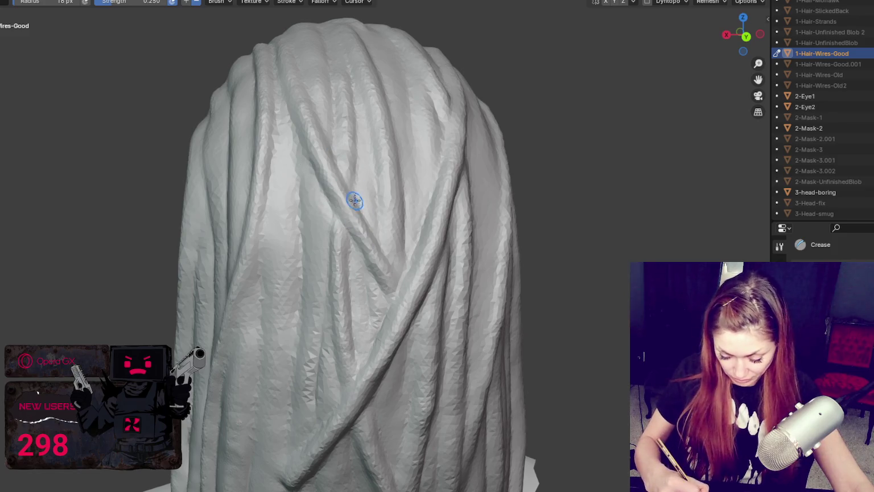
Enable dynamic topology and carve a deep crease down the hair's middle at 212 px.
key(f)
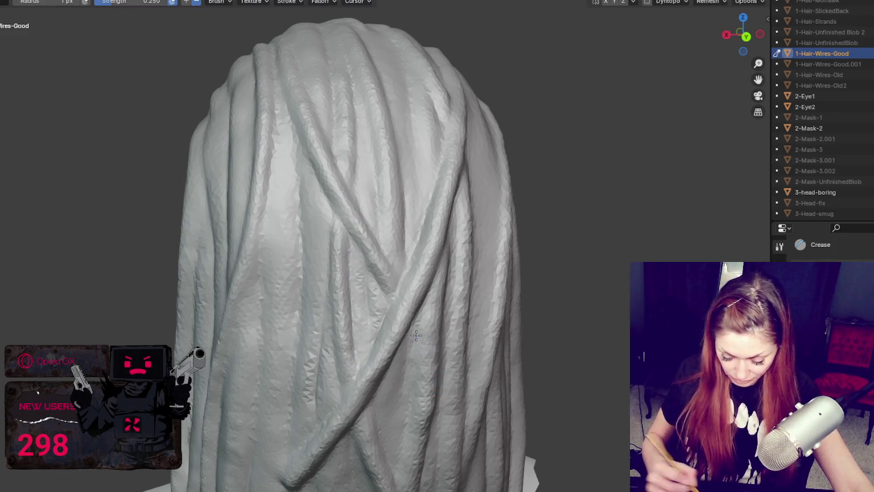
scroll(487, 317, up, 2)
scroll(472, 315, up, 2)
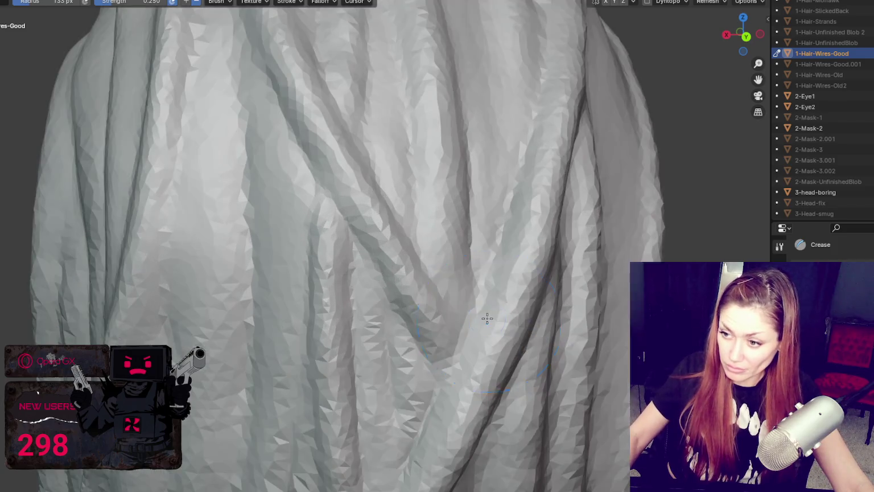
scroll(495, 267, up, 3)
click(647, 2)
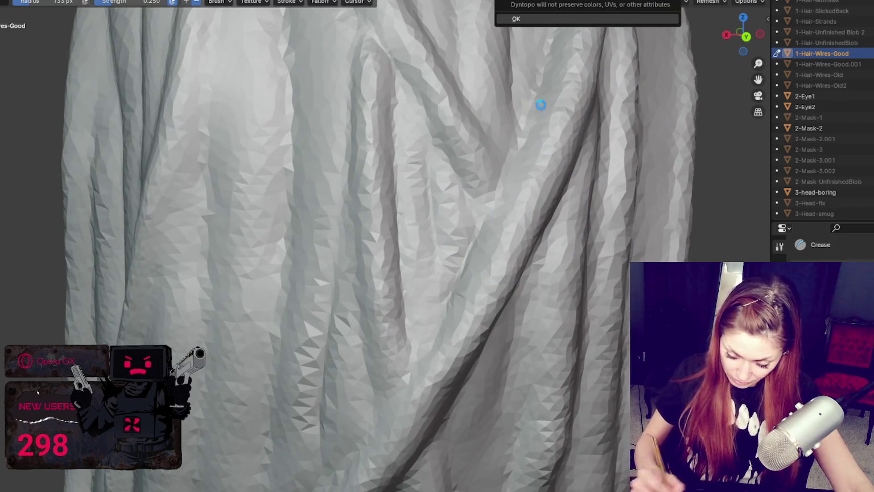
key(Return)
key(bracketright)
key(bracketright)
key(bracketright)
key(bracketright)
key(bracketright)
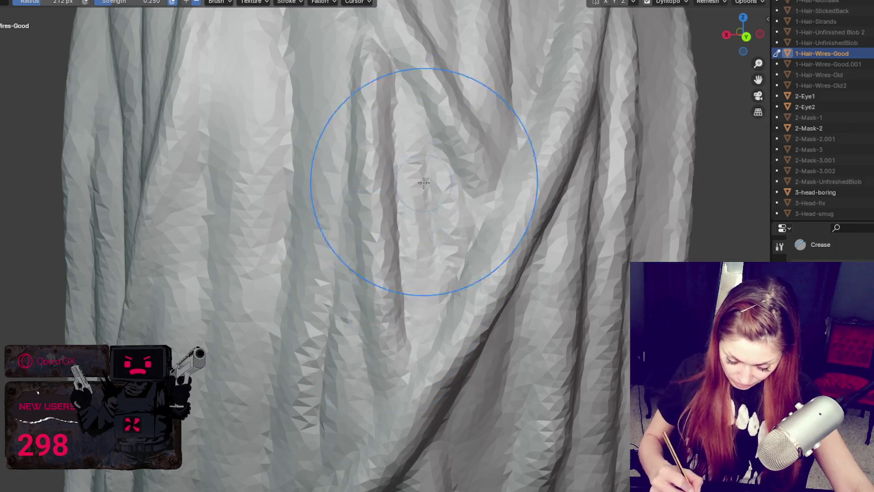
drag(392, 170, 401, 353)
Deepen creases along the strands and the diagonal strand with a smaller brush, then zoom out.
key(bracketleft)
key(bracketleft)
key(bracketleft)
key(bracketleft)
key(bracketleft)
key(bracketleft)
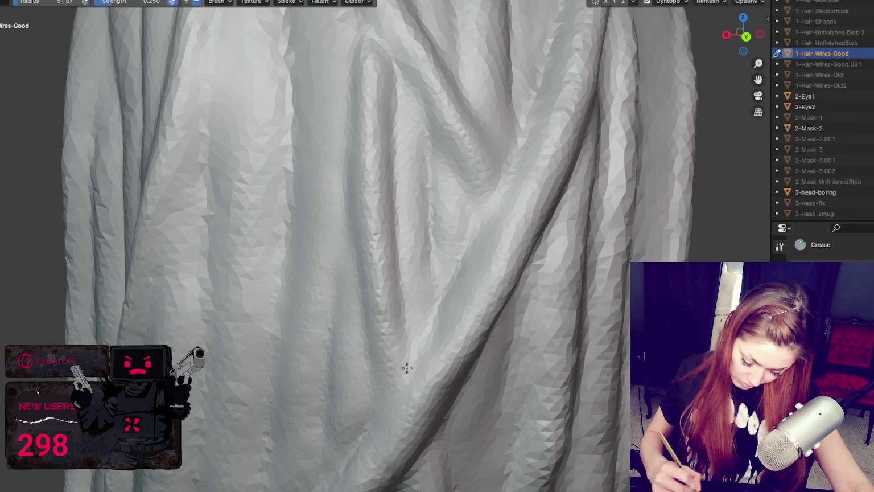
drag(278, 191, 287, 34)
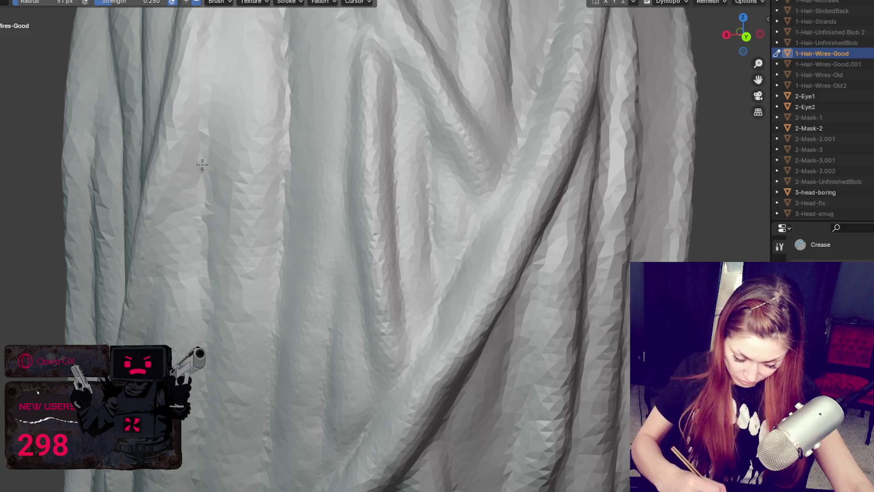
middle_drag(197, 256, 229, 253)
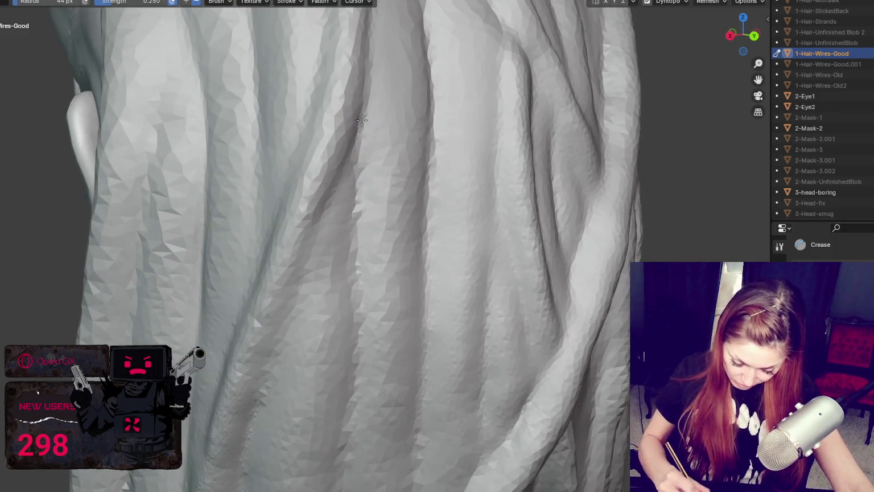
drag(355, 150, 260, 403)
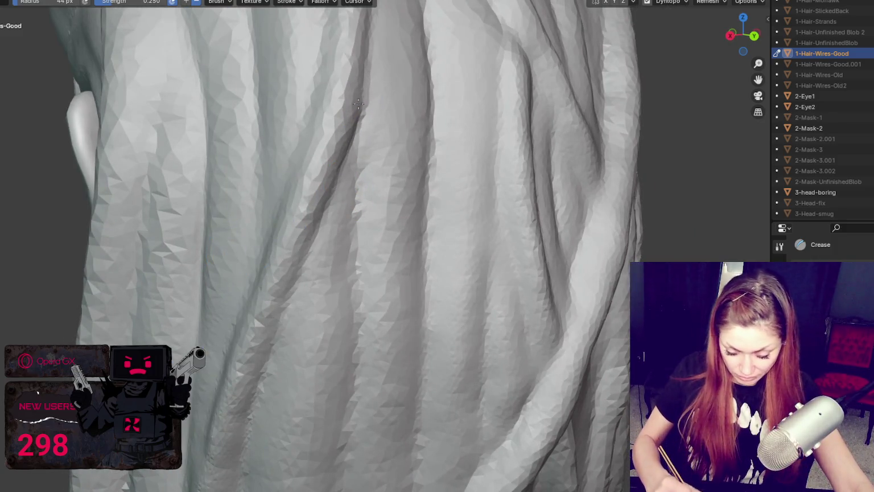
scroll(390, 205, down, 5)
scroll(456, 206, down, 3)
mouse_move(468, 206)
middle_down()
mouse_move(351, 215)
mouse_move(478, 260)
mouse_move(533, 201)
mouse_move(437, 203)
mouse_move(426, 220)
middle_up()
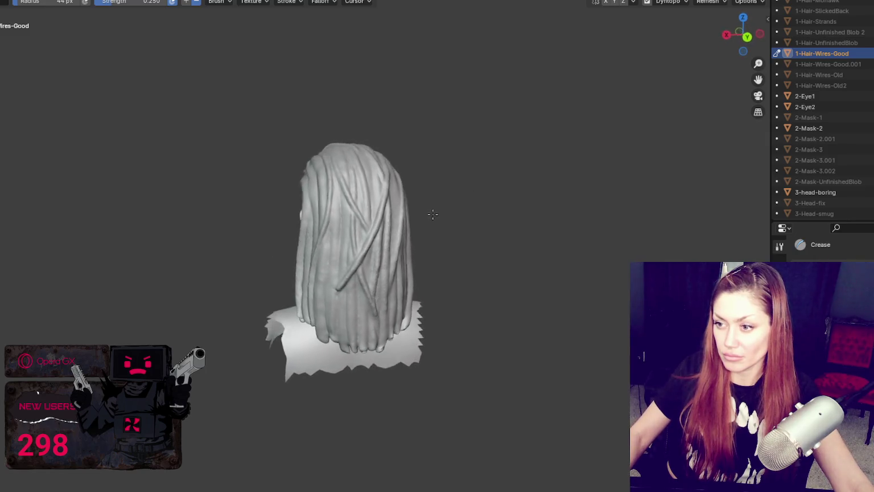
Carve a crease groove up a hair strand beside the face and ear.
scroll(426, 220, up, 4)
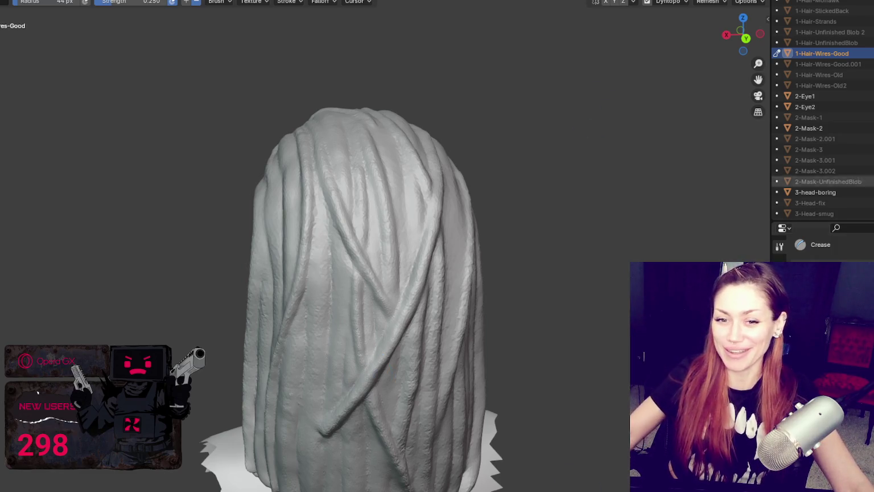
scroll(341, 216, down, 3)
middle_drag(404, 273, 369, 282)
scroll(369, 282, up, 3)
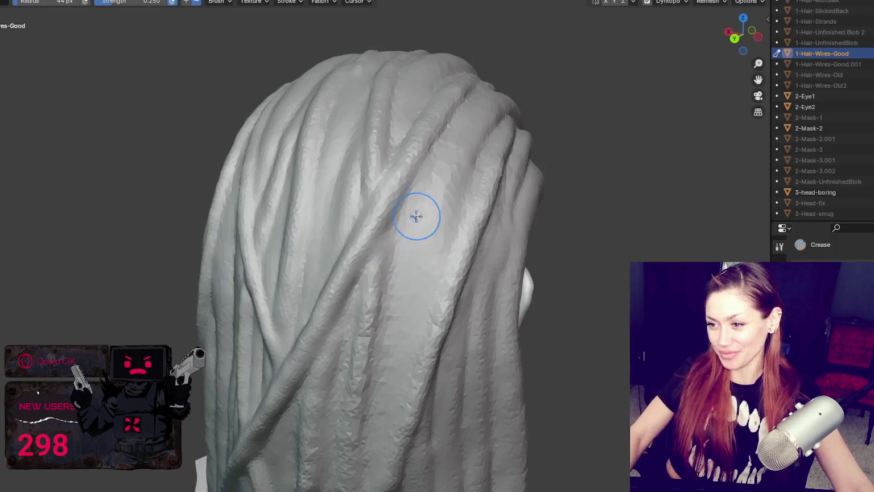
scroll(398, 182, down, 3)
mouse_move(374, 142)
middle_down()
mouse_move(310, 139)
mouse_move(351, 210)
mouse_move(322, 279)
mouse_move(368, 164)
middle_up()
scroll(351, 211, up, 3)
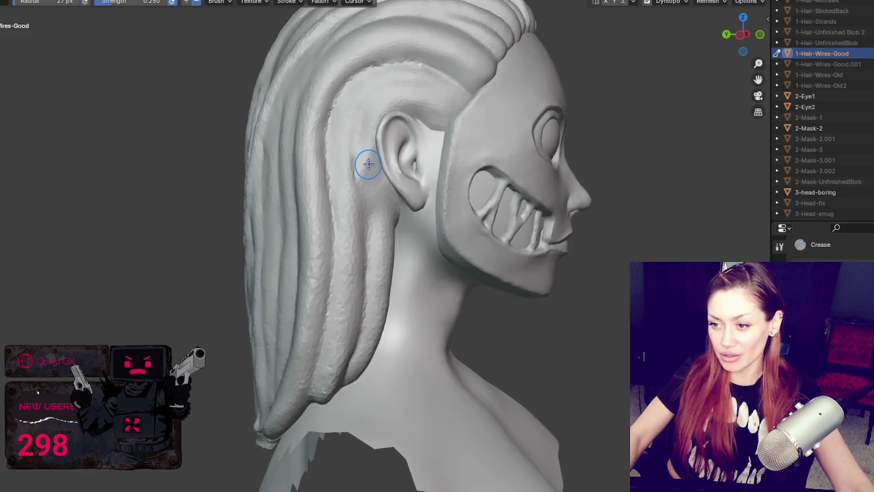
shift+middle_drag(381, 121, 362, 186)
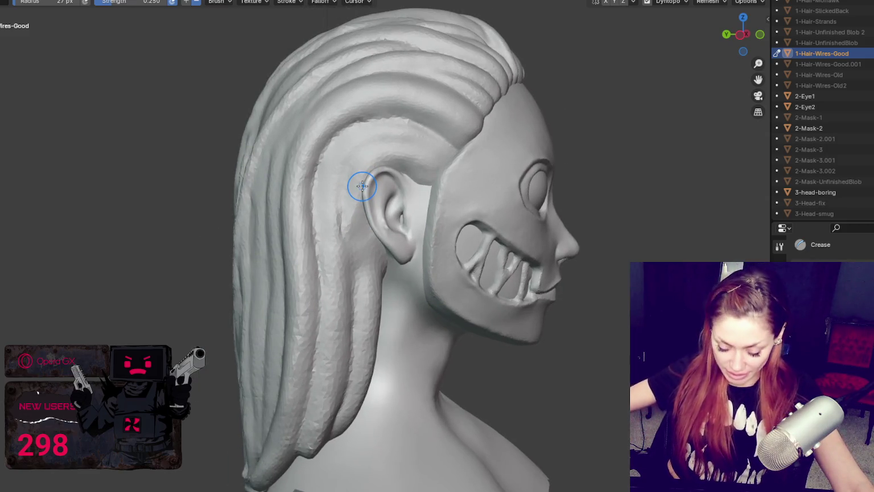
scroll(362, 185, up, 2)
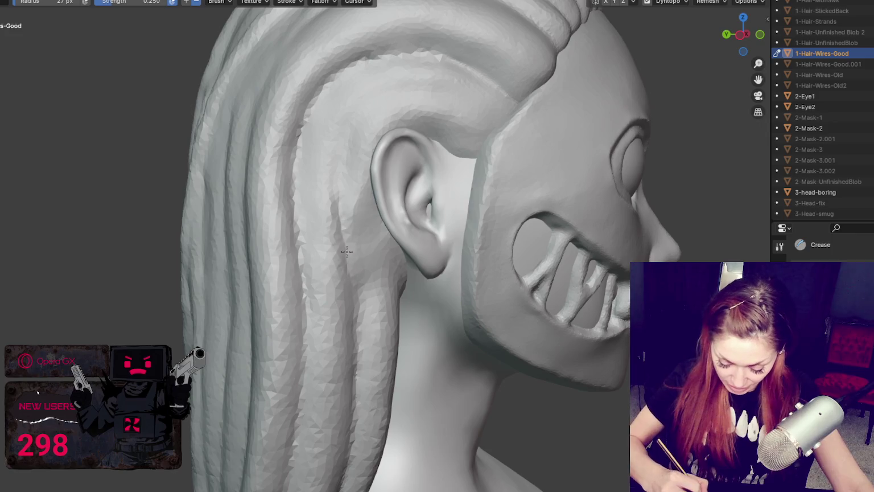
drag(342, 232, 345, 117)
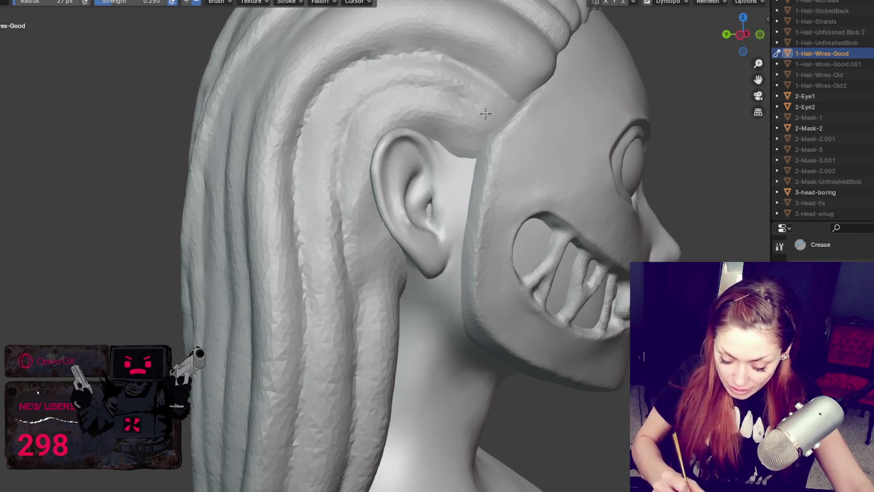
Deepen the crease groove along a second hair strand.
middle_drag(485, 113, 489, 141)
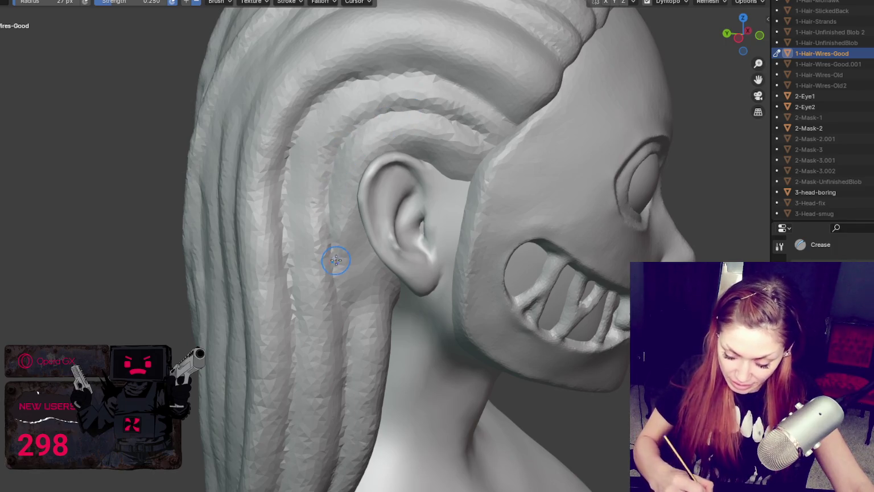
middle_drag(336, 260, 387, 130)
middle_drag(381, 322, 411, 251)
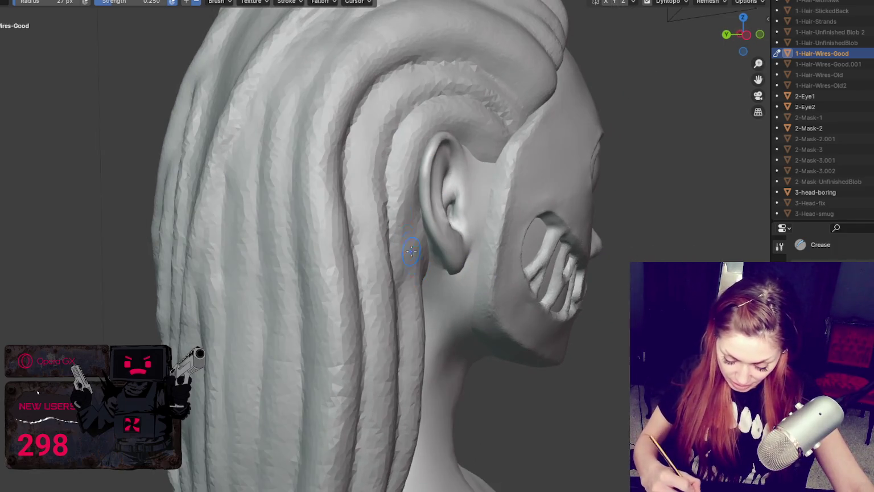
mouse_move(397, 276)
mouse_down()
mouse_move(386, 148)
mouse_move(432, 97)
mouse_up()
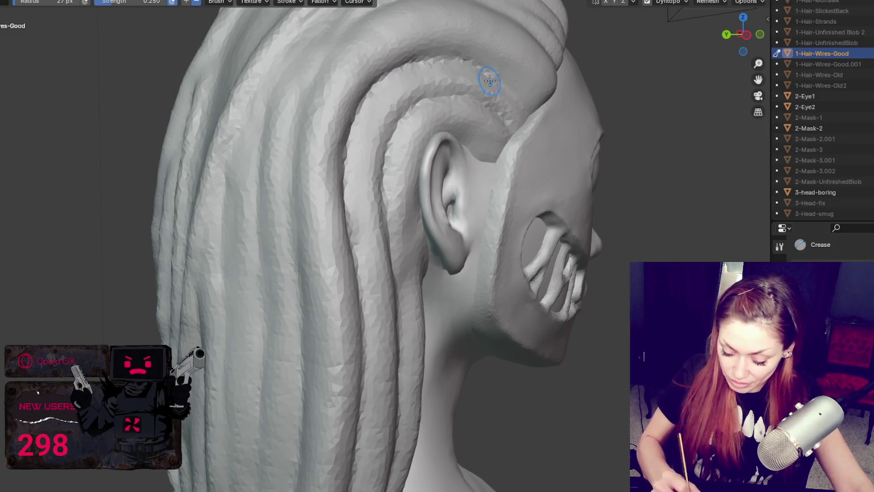
middle_drag(489, 80, 404, 89)
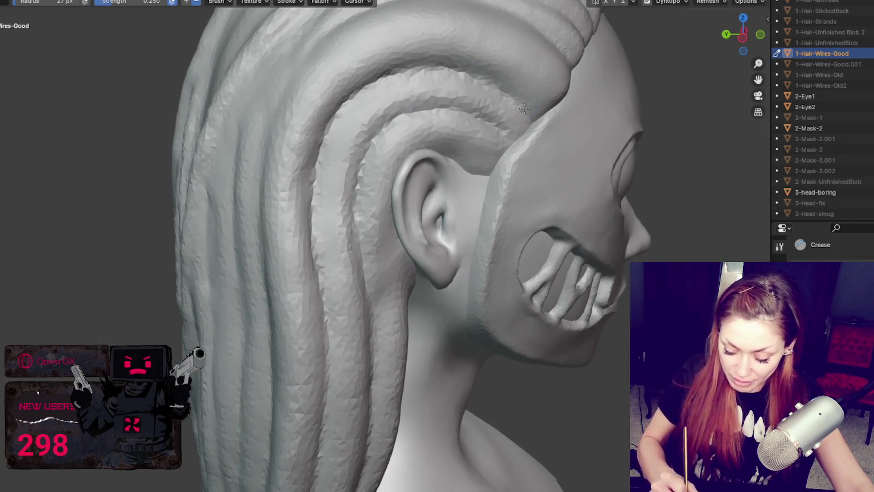
middle_drag(545, 130, 406, 103)
Reshape the braids above the ear with an enlarged Draw brush.
key(x)
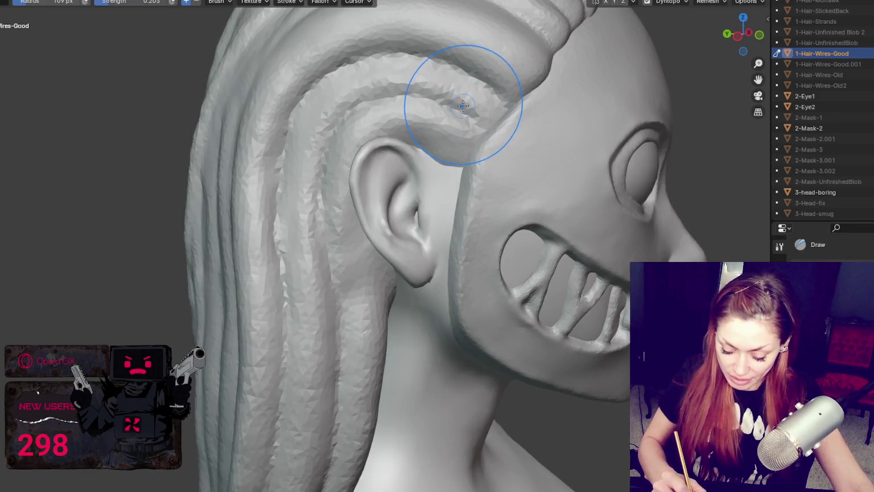
scroll(464, 103, up, 1)
scroll(458, 157, up, 1)
key(bracketright)
key(bracketright)
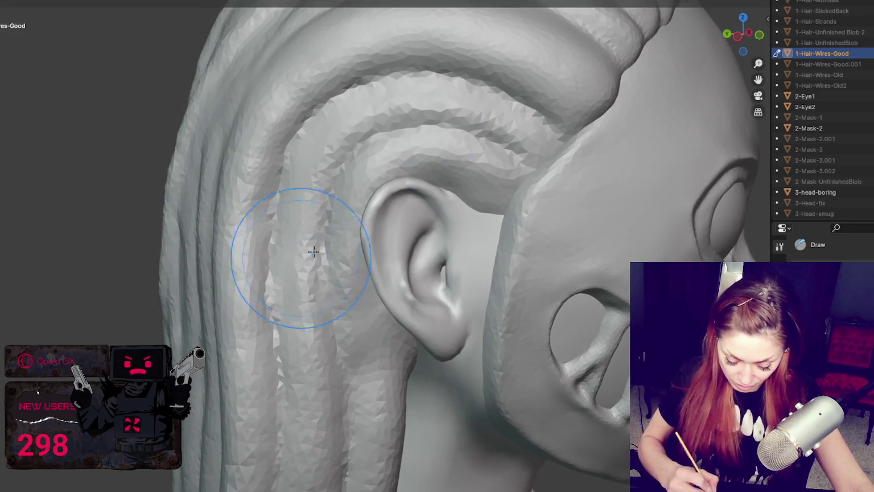
drag(363, 123, 458, 100)
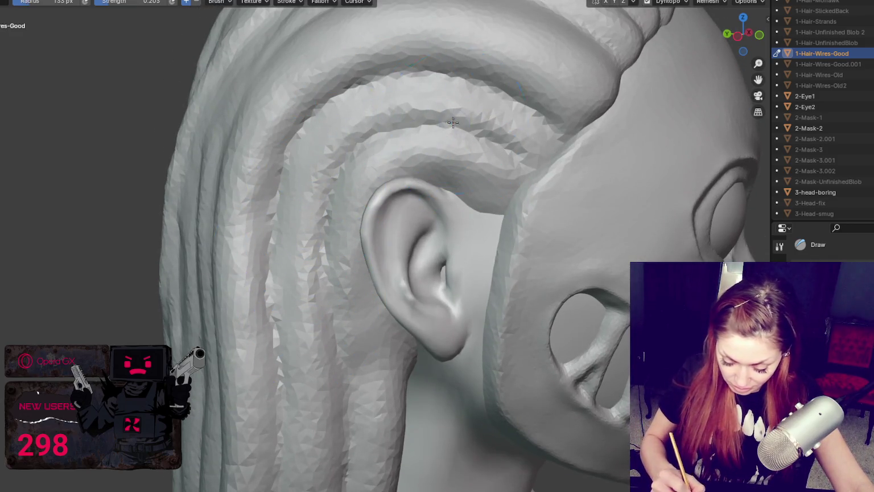
Crease the grooves between the braids and above the top braid over the ear.
key(bracketleft)
key(bracketleft)
key(bracketleft)
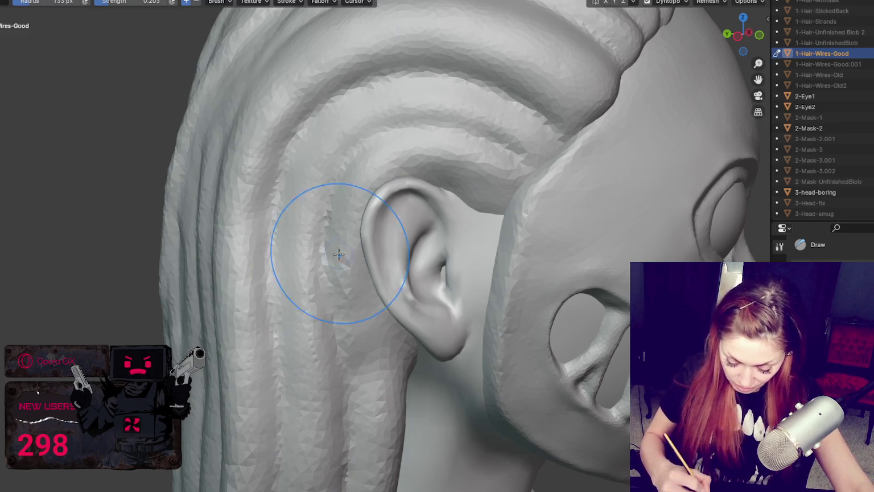
key(shift+c)
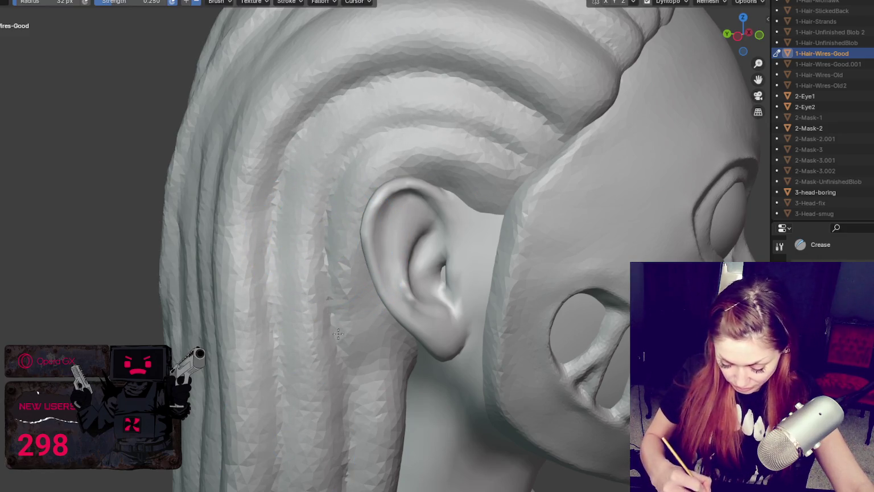
drag(354, 165, 527, 140)
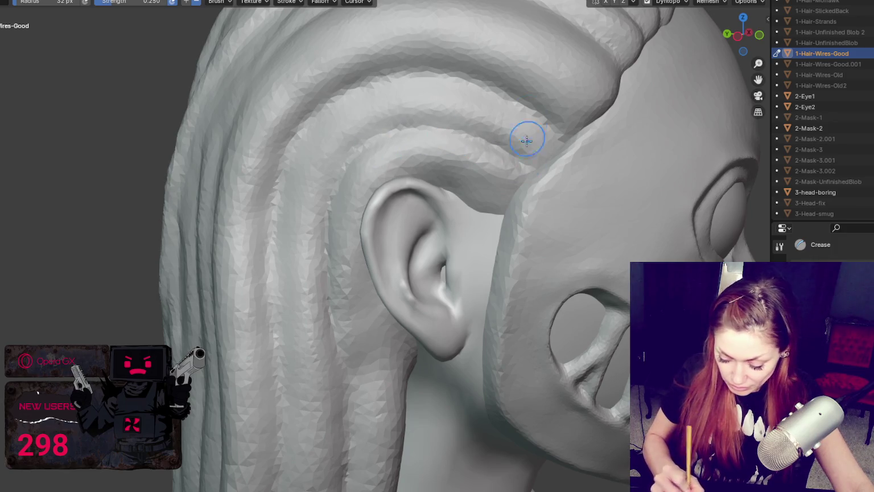
drag(509, 100, 328, 102)
drag(535, 113, 324, 101)
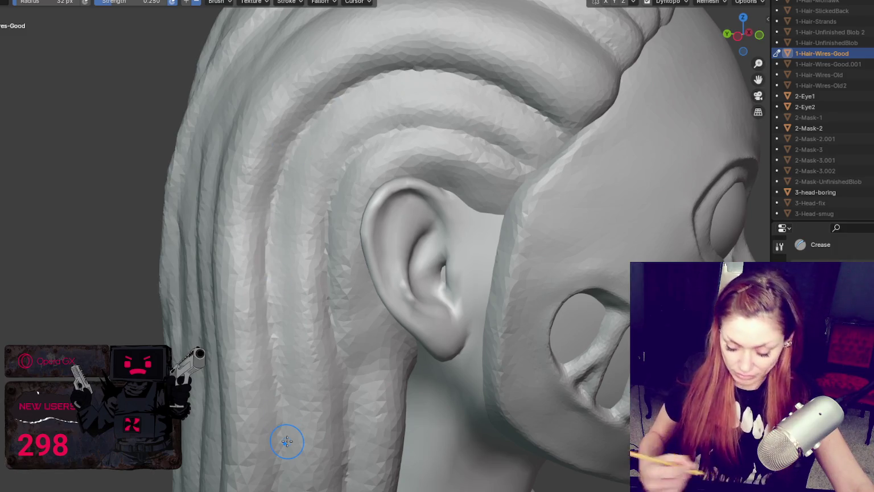
scroll(287, 441, down, 5)
mouse_move(370, 332)
middle_down()
mouse_move(370, 341)
mouse_move(361, 332)
middle_up()
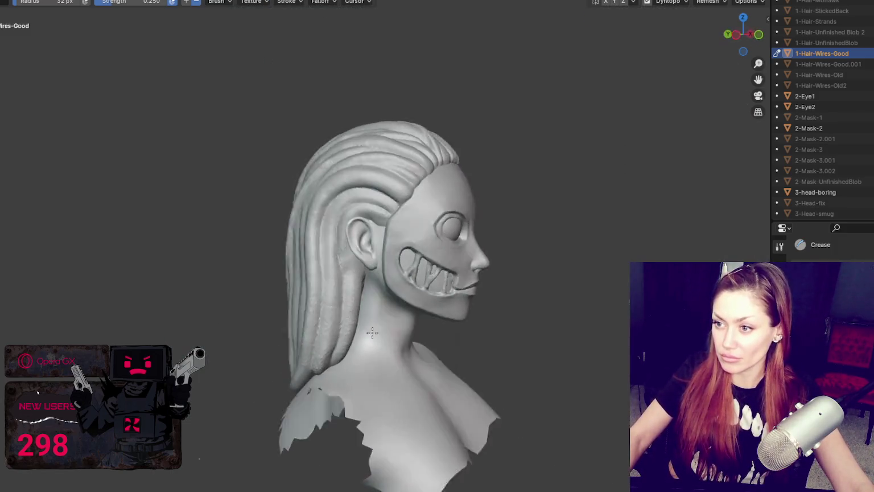
scroll(423, 228, up, 5)
shift+middle_drag(423, 228, 408, 359)
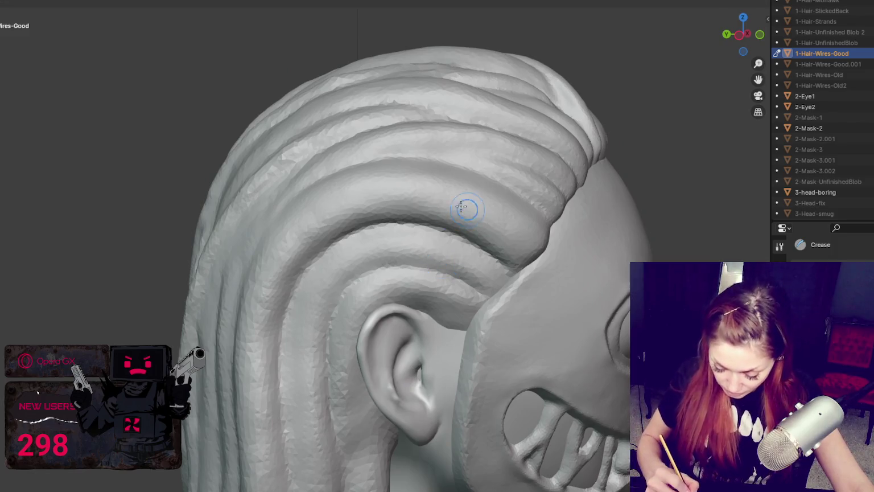
Build a raised Clay Strips band across a braid.
key(c)
middle_drag(478, 216, 491, 206)
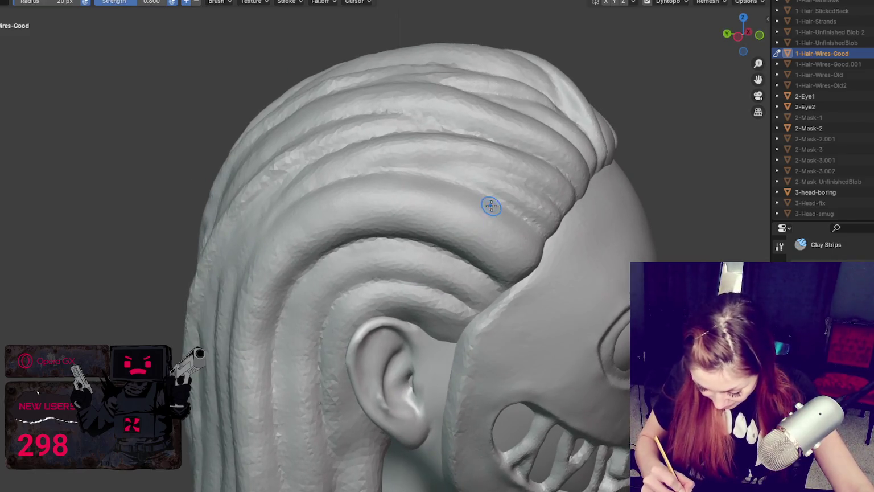
drag(478, 229, 456, 231)
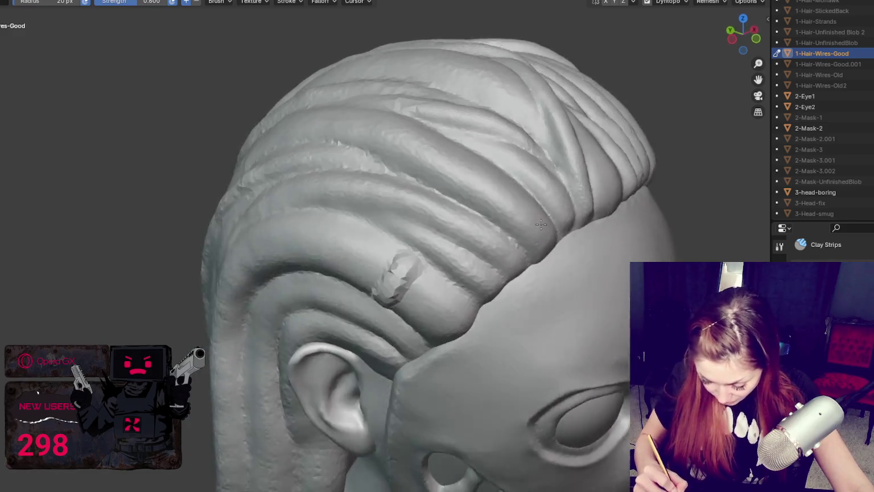
mouse_move(479, 215)
middle_down()
mouse_move(468, 220)
mouse_move(515, 200)
middle_up()
mouse_move(511, 242)
middle_down()
mouse_move(474, 238)
mouse_move(498, 224)
middle_up()
scroll(502, 224, up, 4)
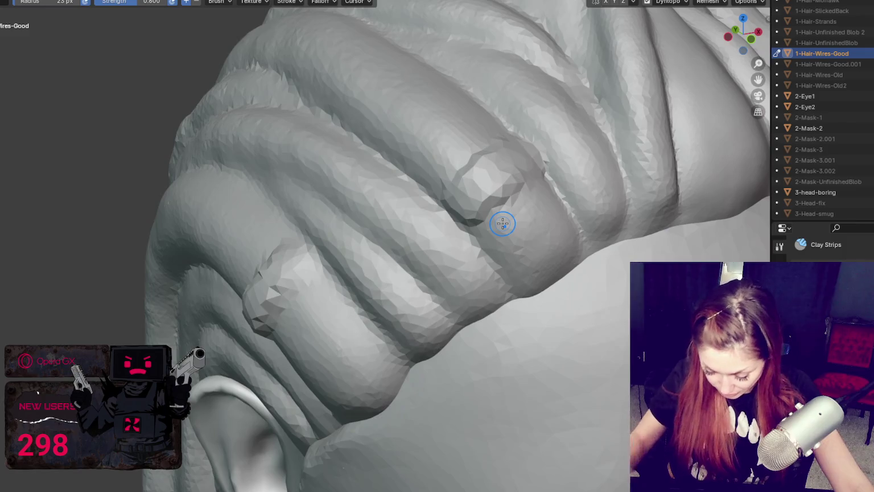
Carve a ring of crease lines around the band on the hair clump.
drag(478, 185, 531, 172)
middle_drag(531, 172, 511, 224)
drag(511, 225, 484, 284)
middle_drag(490, 291, 498, 264)
drag(436, 264, 488, 229)
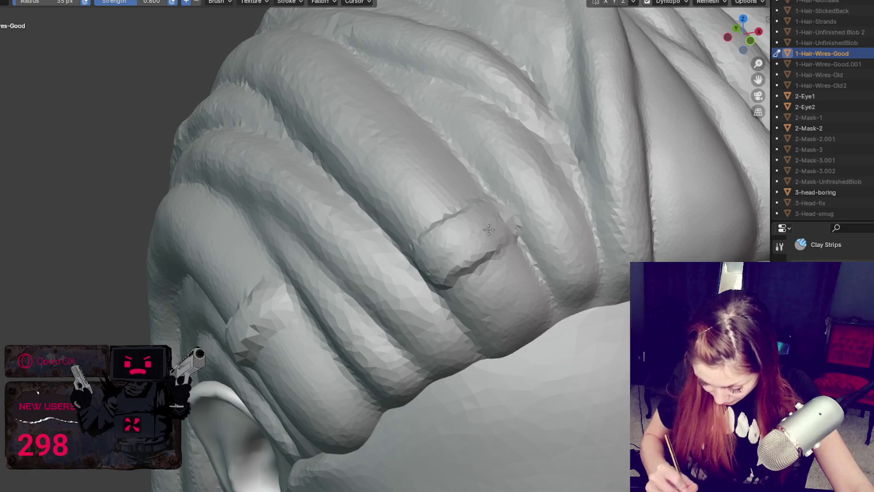
Inspect the banded braids from several angles, then frame the head in front view.
key(shift+c)
middle_drag(469, 254, 426, 238)
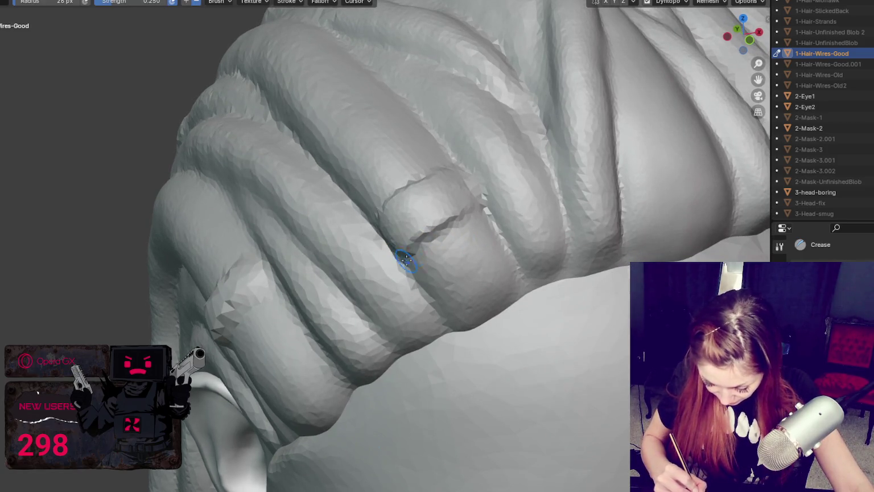
middle_drag(405, 259, 510, 256)
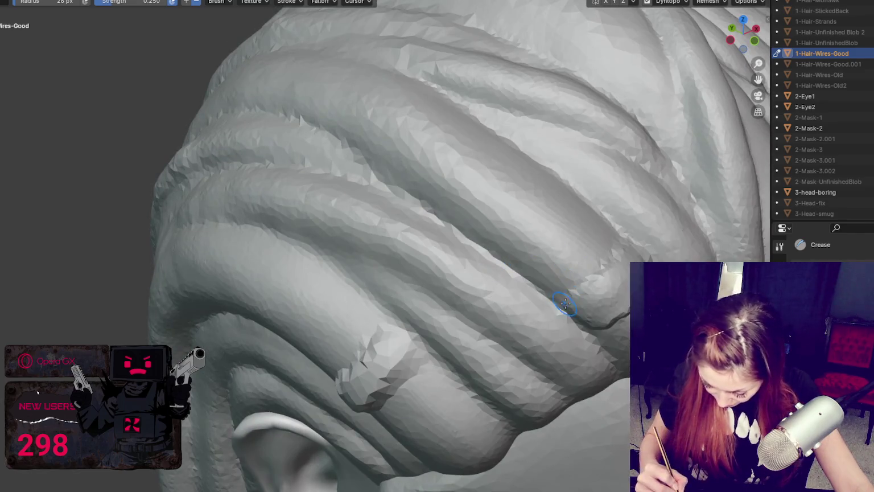
middle_drag(595, 273, 489, 206)
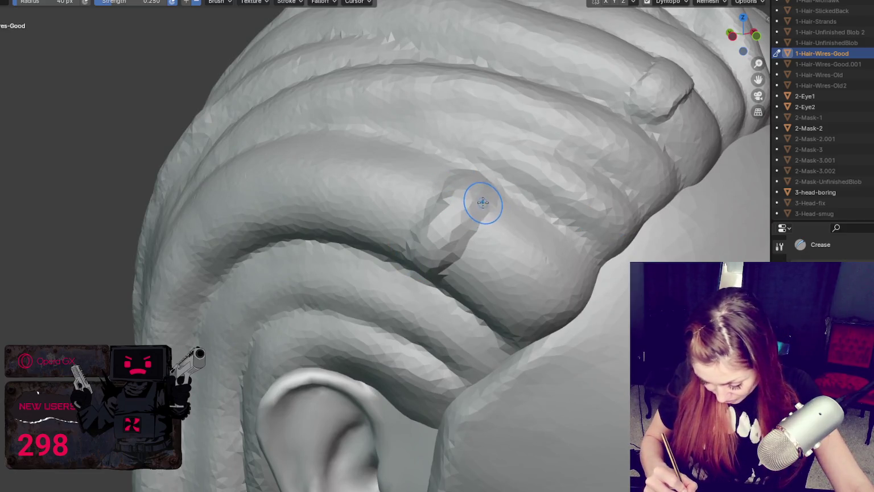
middle_drag(492, 202, 464, 165)
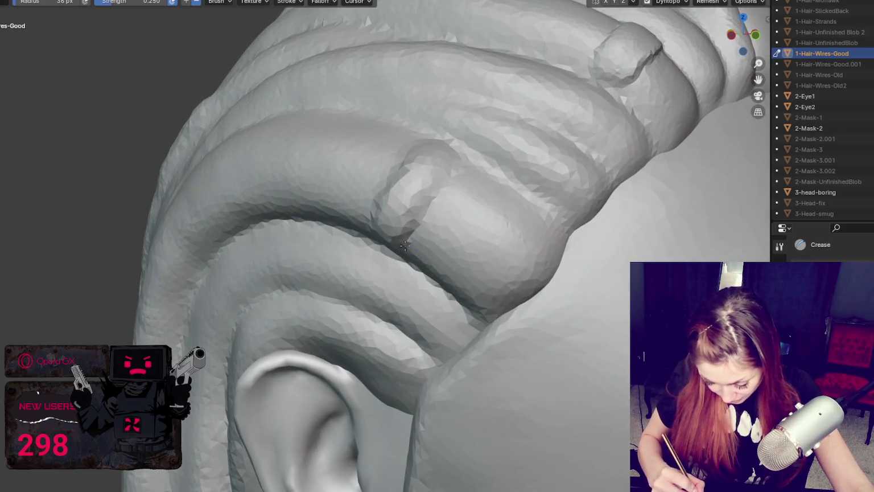
middle_drag(405, 246, 500, 172)
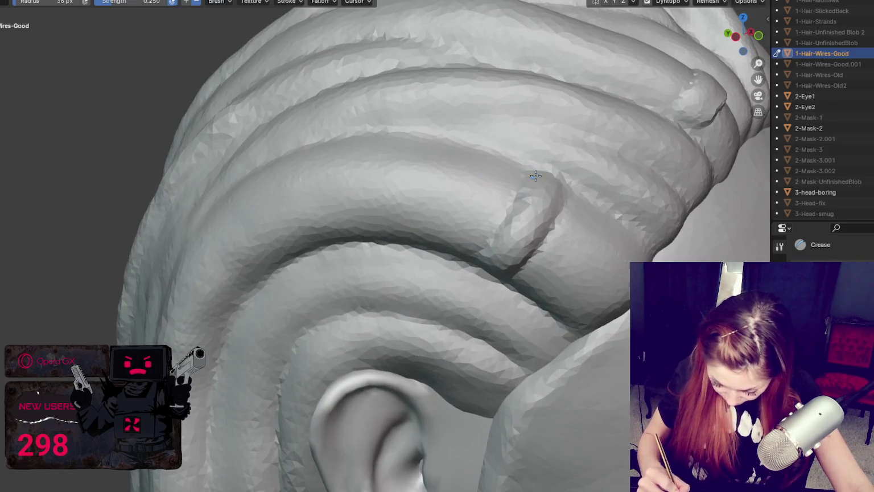
middle_drag(535, 226, 518, 238)
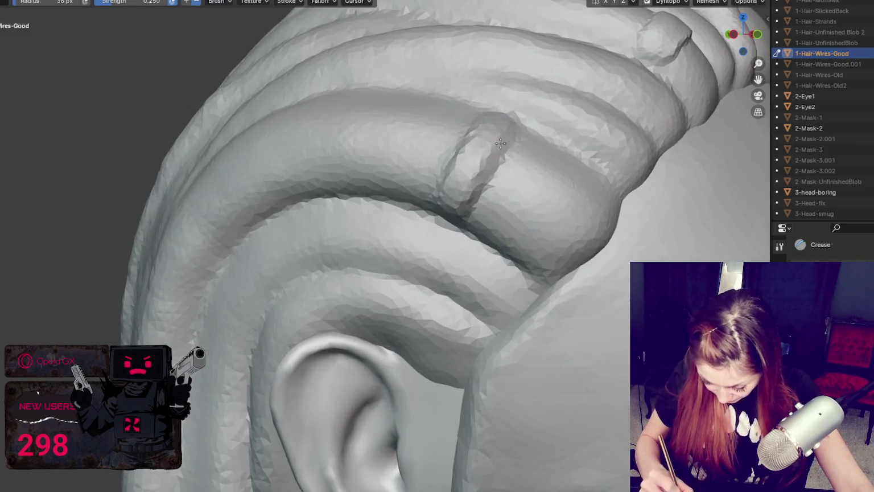
key(g)
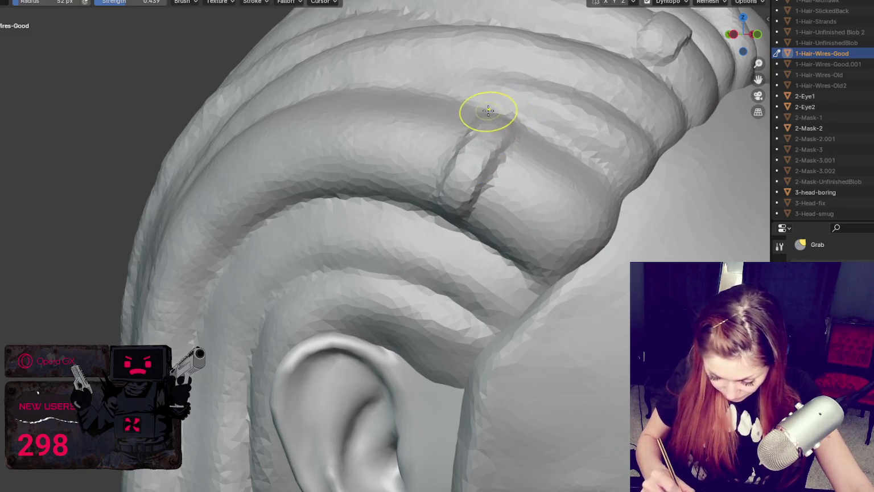
key(Home)
key(KP_1)
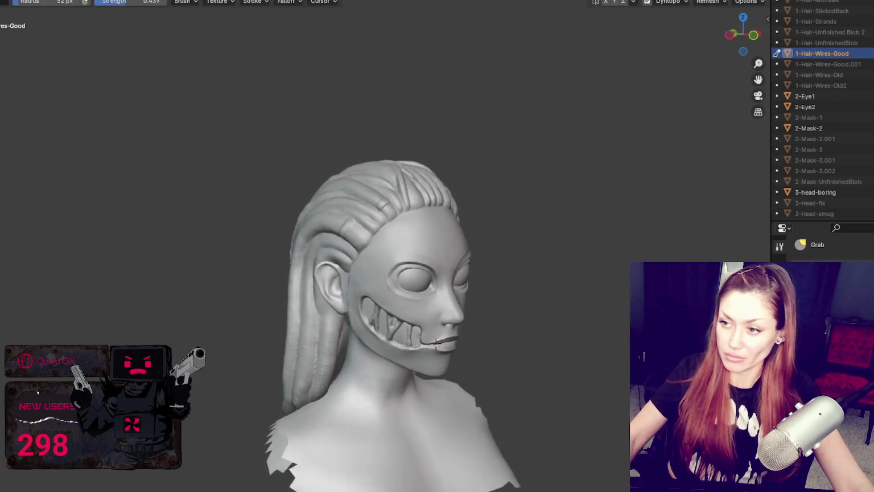
scroll(370, 312, up, 3)
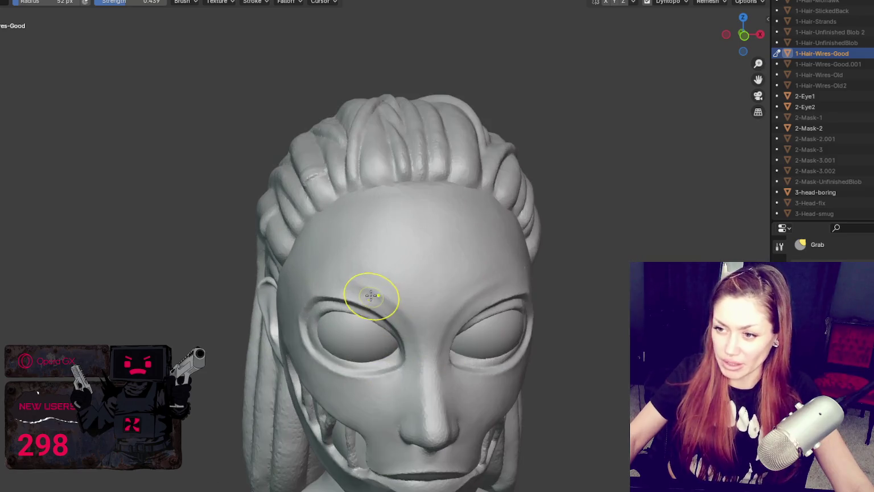
middle_drag(371, 293, 362, 226)
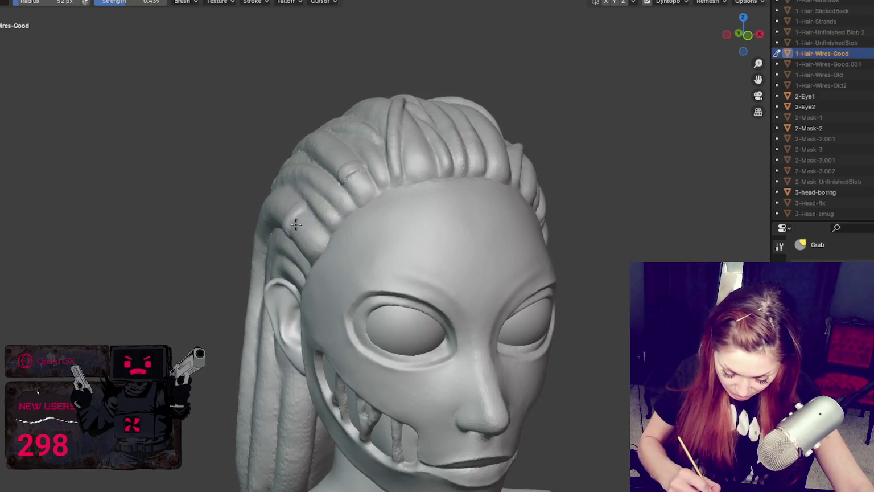
scroll(291, 209, down, 2)
middle_drag(287, 202, 353, 233)
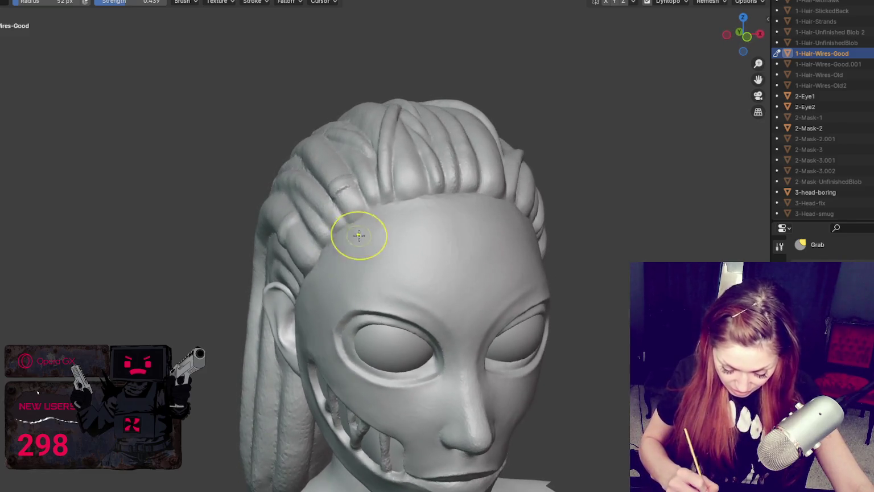
mouse_move(443, 209)
middle_down()
mouse_move(512, 314)
mouse_move(586, 301)
mouse_move(616, 285)
mouse_move(510, 284)
mouse_move(414, 334)
mouse_move(453, 351)
middle_up()
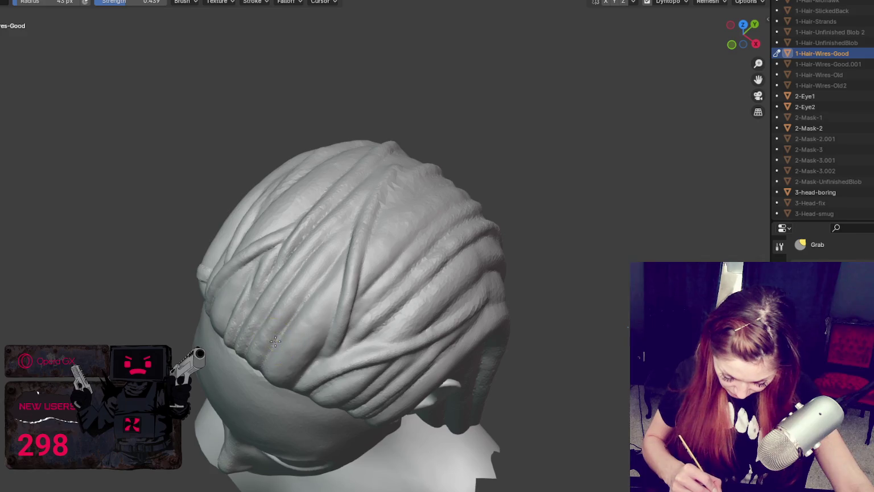
middle_drag(286, 326, 357, 298)
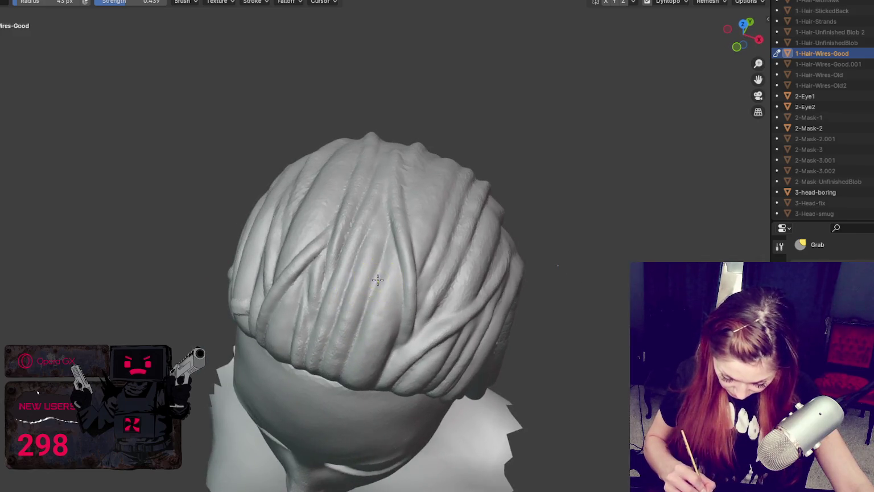
mouse_move(359, 329)
middle_down()
mouse_move(472, 291)
mouse_move(491, 273)
middle_up()
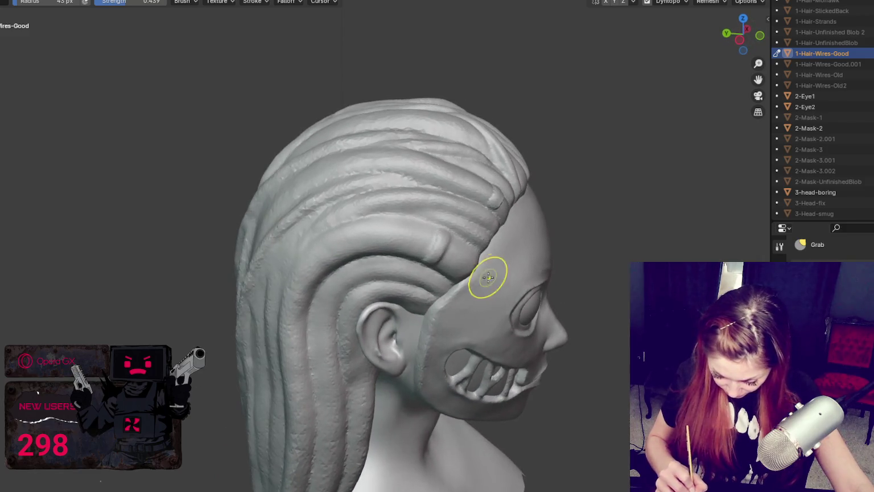
middle_drag(520, 155, 506, 145)
key(f)
click(491, 138)
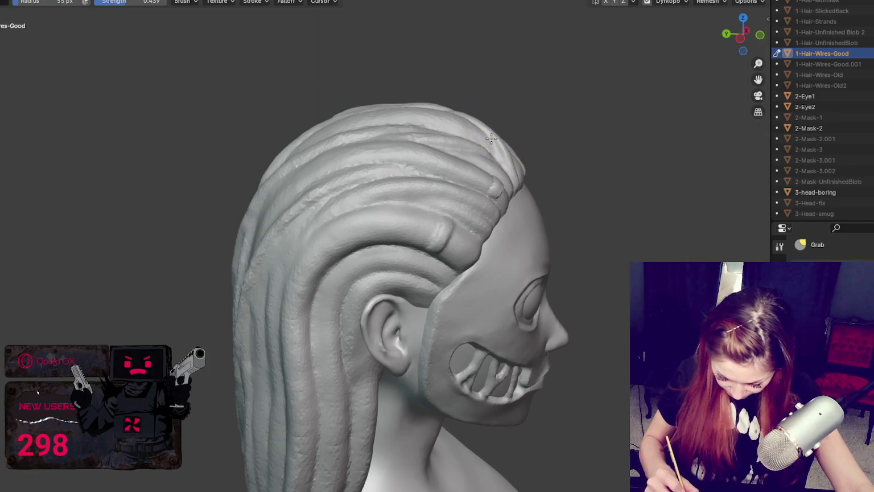
key(f)
click(516, 166)
mouse_move(512, 161)
middle_down()
mouse_move(496, 166)
mouse_move(503, 180)
mouse_move(482, 165)
middle_up()
key(f)
click(484, 165)
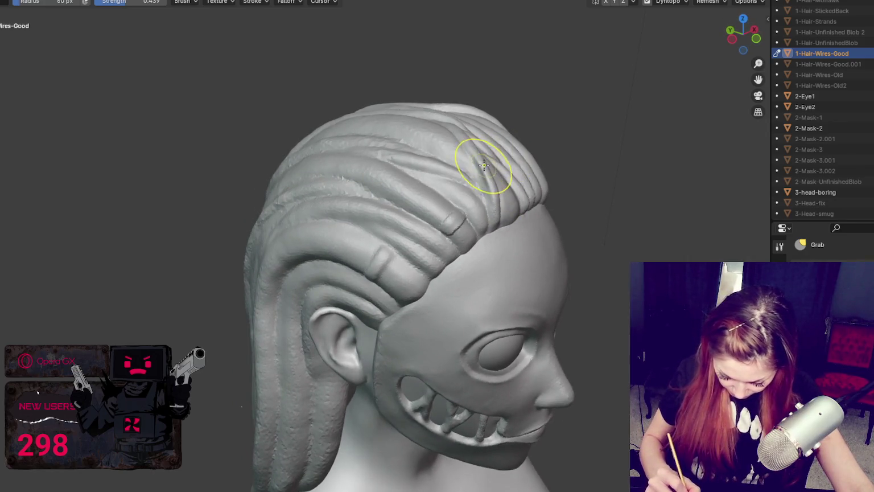
middle_drag(488, 141, 387, 141)
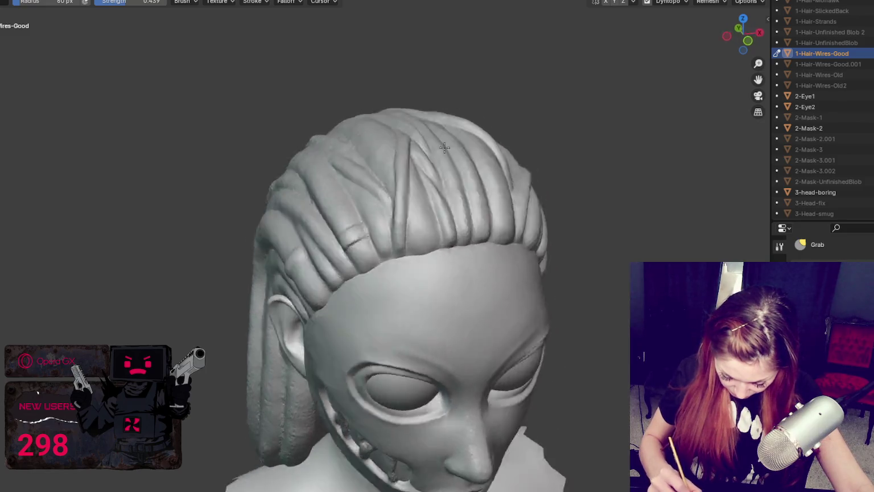
key(f)
click(288, 141)
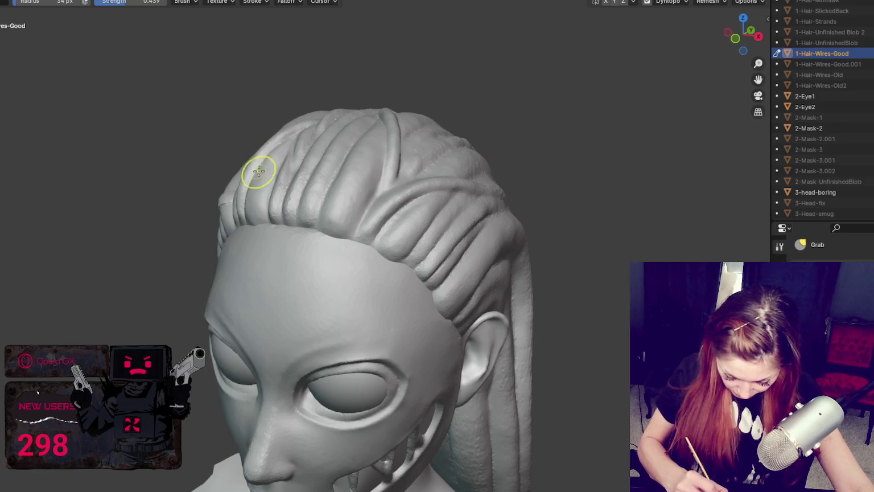
mouse_move(449, 199)
middle_down()
mouse_move(420, 223)
mouse_move(378, 206)
middle_up()
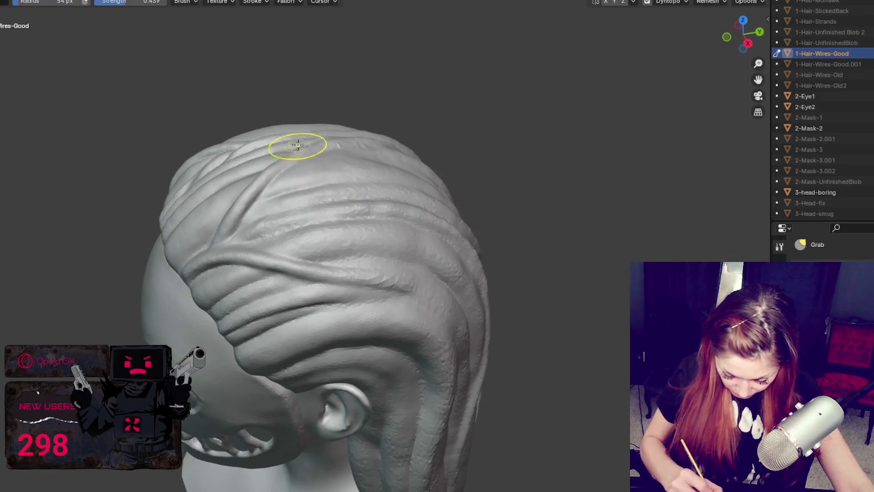
middle_drag(506, 209, 496, 204)
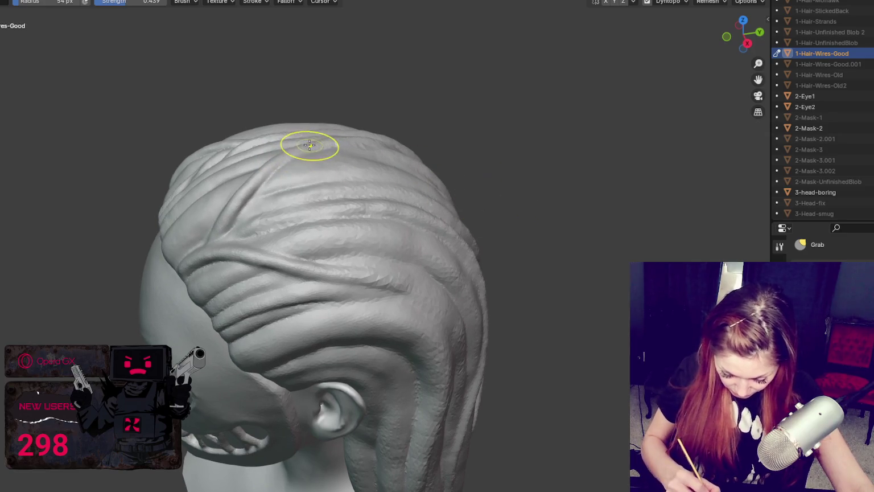
mouse_move(496, 170)
middle_down()
mouse_move(420, 219)
mouse_move(381, 224)
middle_up()
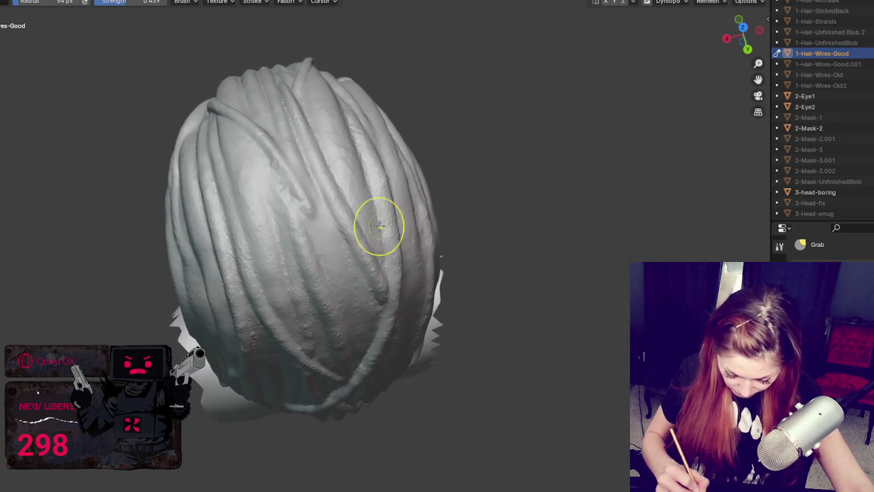
Carve a crease groove down a strand at the back of the hair.
key(shift+c)
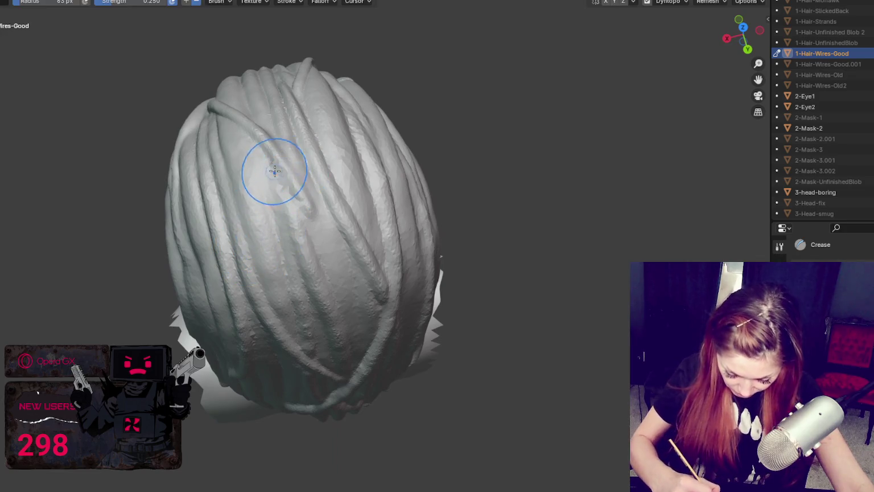
scroll(298, 202, up, 3)
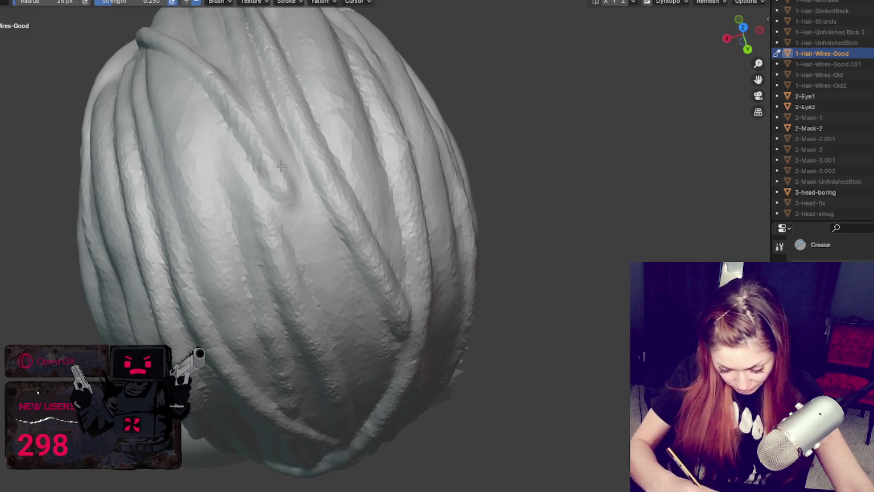
middle_drag(309, 205, 312, 223)
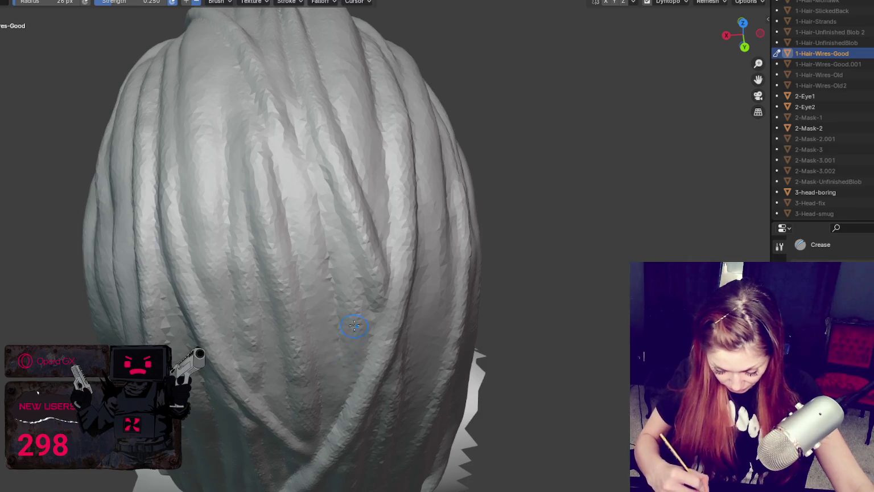
middle_drag(354, 325, 307, 326)
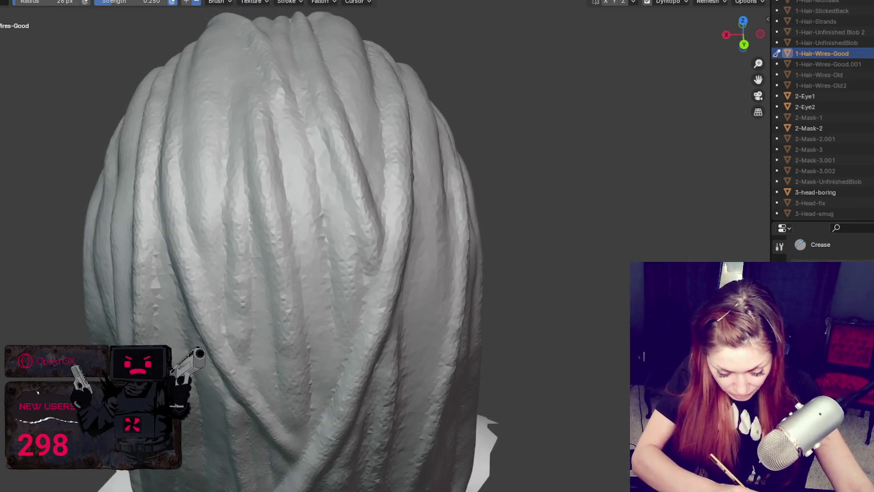
middle_drag(302, 86, 308, 93)
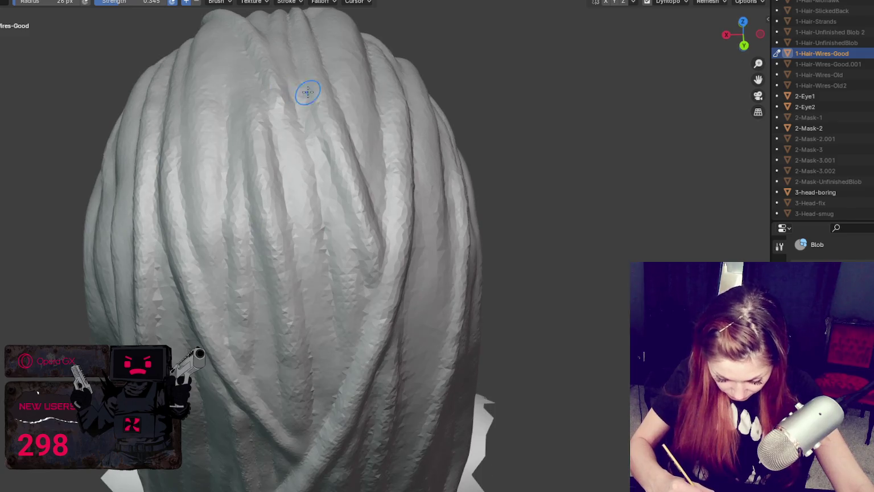
drag(272, 91, 311, 272)
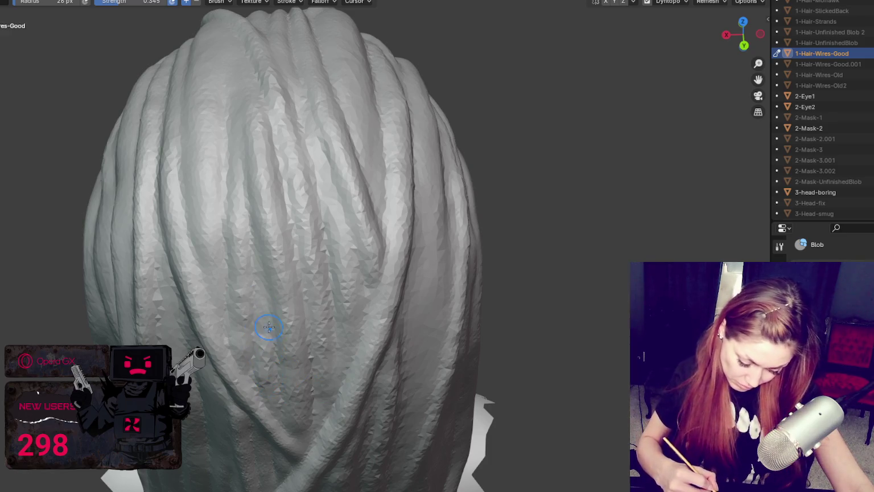
Sculpt another stroke down the hair strands near the ear.
middle_drag(268, 328, 273, 293)
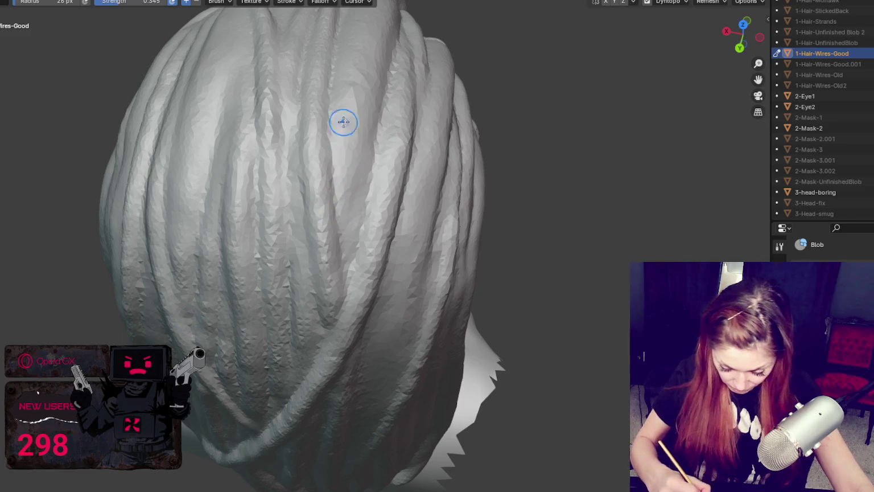
scroll(344, 257, down, 3)
middle_drag(347, 254, 384, 199)
scroll(384, 199, up, 2)
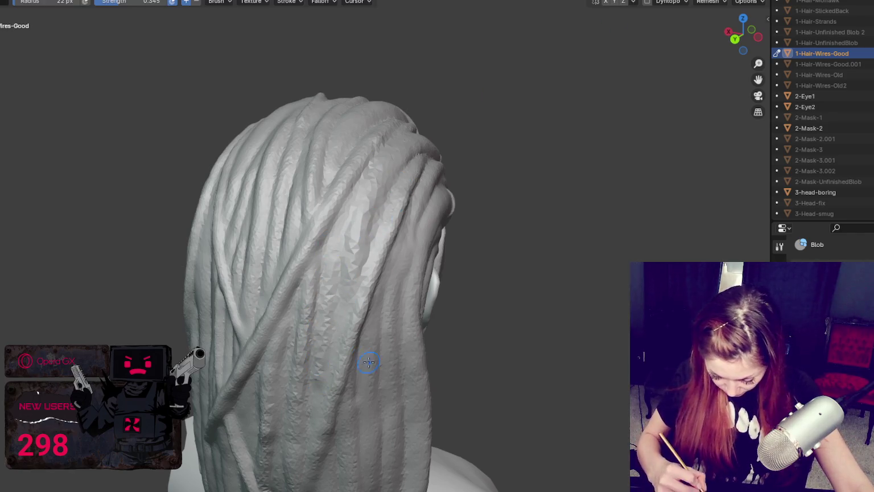
middle_drag(369, 362, 354, 310)
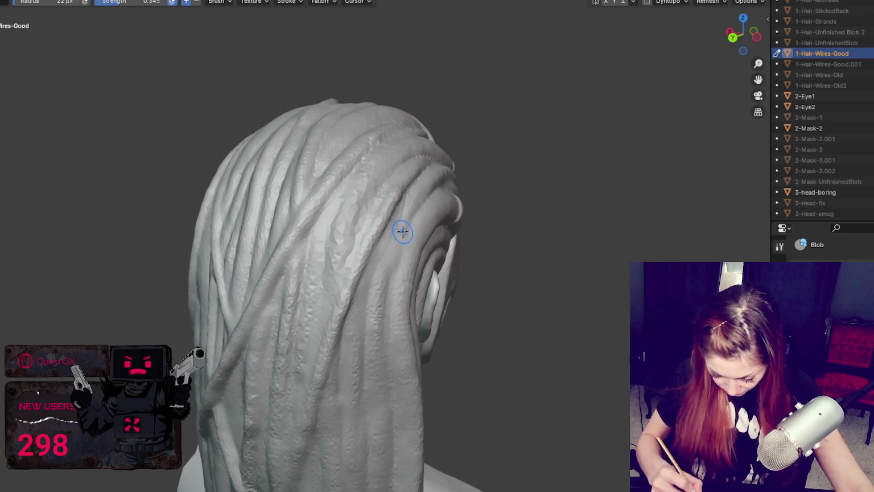
scroll(376, 314, down, 2)
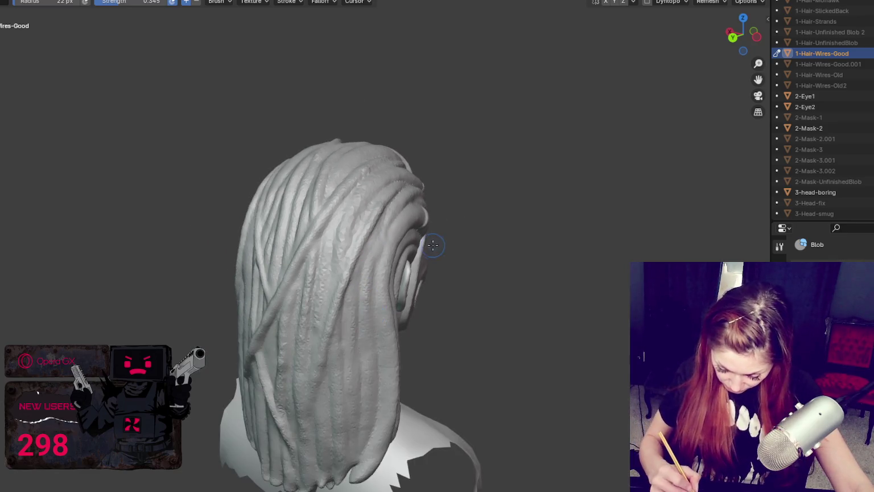
middle_drag(433, 245, 412, 246)
drag(358, 257, 350, 322)
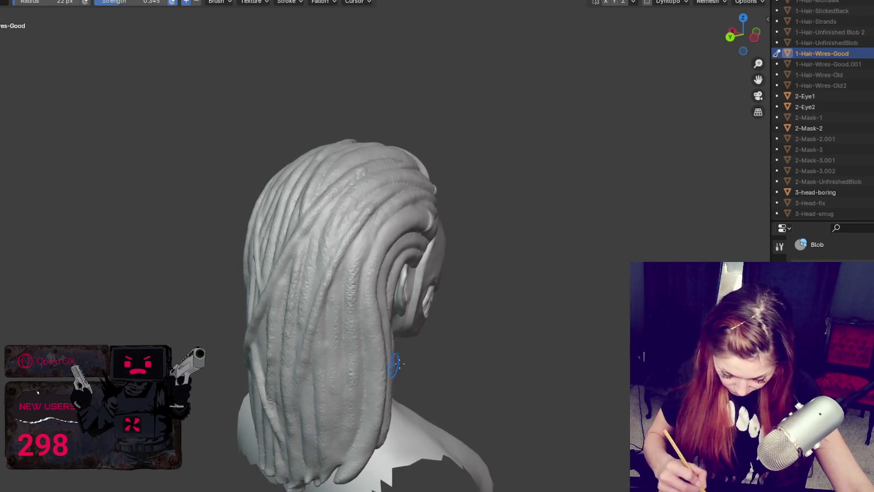
Check the hair from the back and side, then enlarge the Grab brush to 73 px.
middle_drag(397, 364, 357, 228)
middle_drag(349, 286, 333, 342)
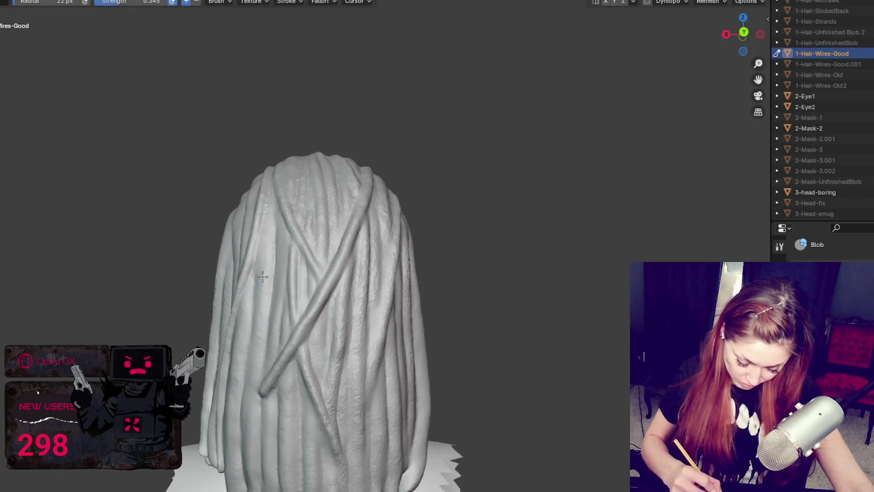
scroll(260, 475, down, 2)
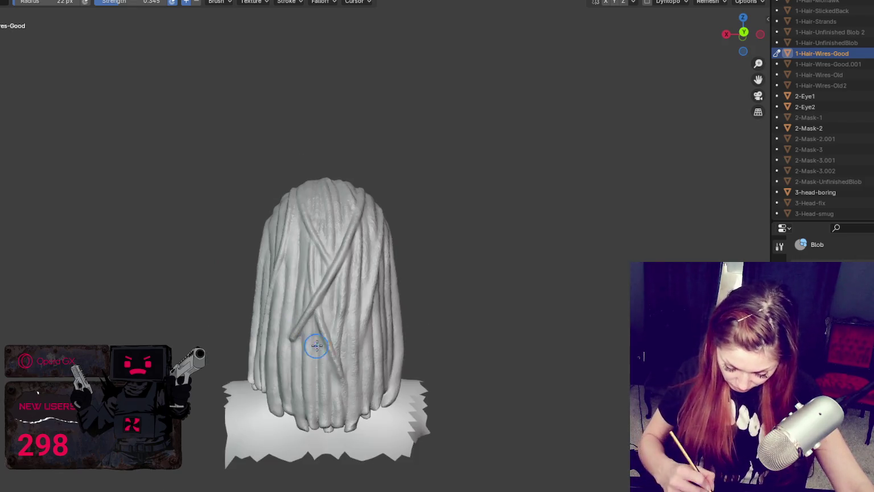
middle_drag(317, 345, 375, 293)
key(g)
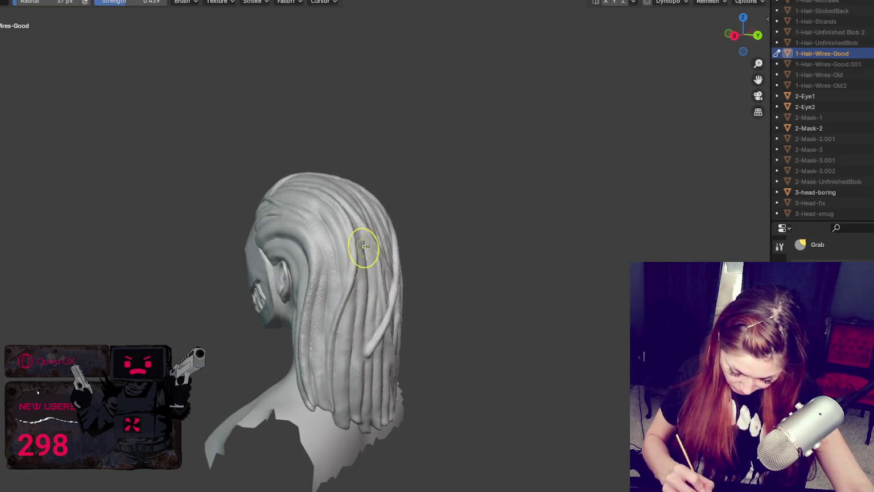
key(f)
click(356, 319)
Pull the lower right strands at the hair's back into a new shape.
drag(356, 332, 358, 384)
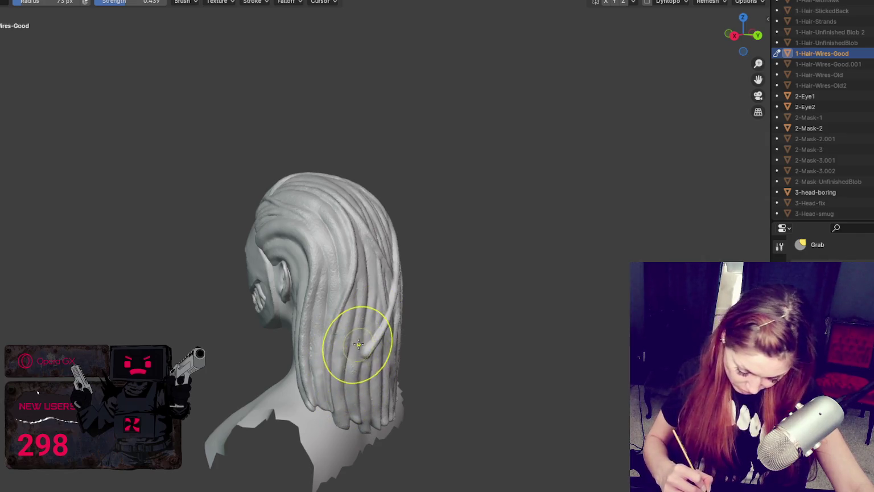
drag(359, 341, 341, 384)
mouse_move(341, 384)
middle_down()
mouse_move(391, 381)
mouse_move(382, 404)
mouse_move(296, 390)
mouse_move(340, 433)
mouse_move(404, 322)
mouse_move(501, 289)
mouse_move(493, 269)
middle_up()
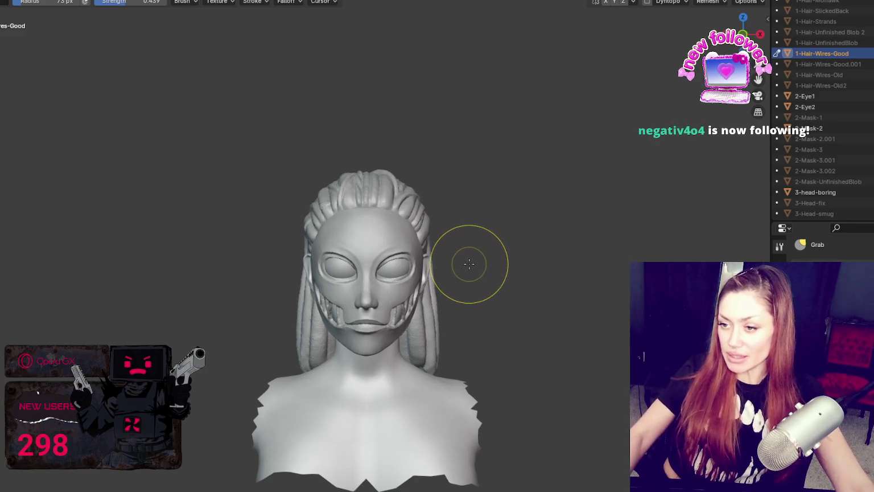
Orbit from the face round to the back and shrink the Grab brush to 35 px.
scroll(548, 201, down, 2)
mouse_move(517, 163)
middle_down()
mouse_move(470, 190)
mouse_move(706, 196)
middle_up()
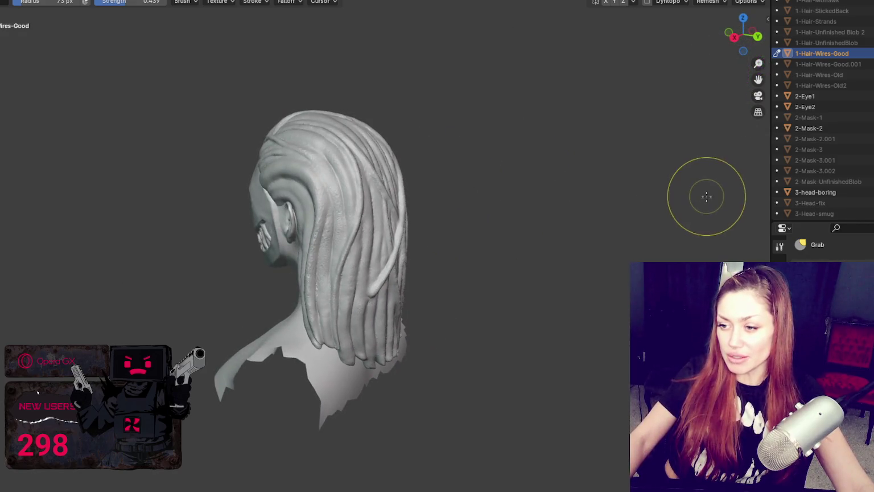
key(f)
click(353, 295)
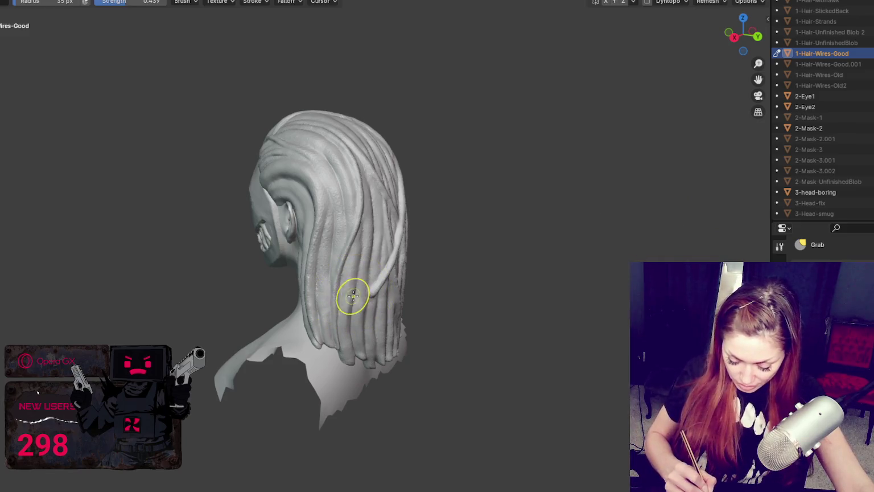
Resize the Grab brush radius to 45 px, then 67 px, while viewing the back.
mouse_move(357, 281)
middle_down()
mouse_move(331, 299)
mouse_move(414, 275)
middle_up()
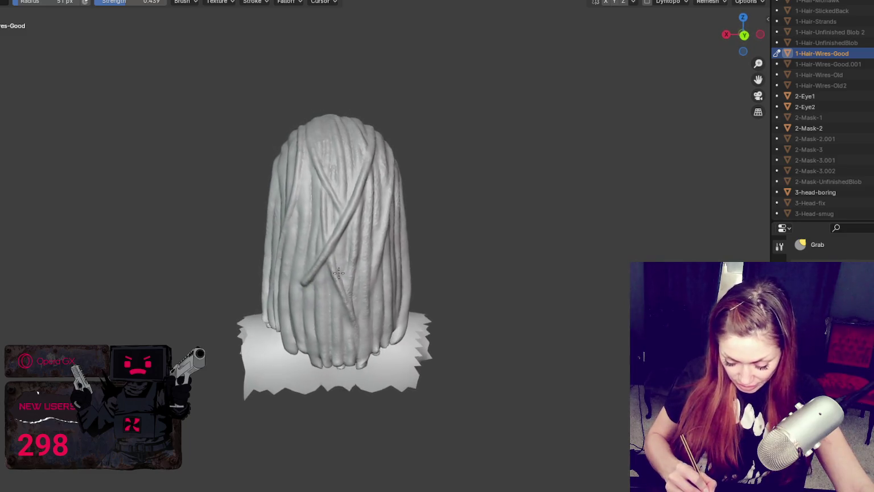
key(f)
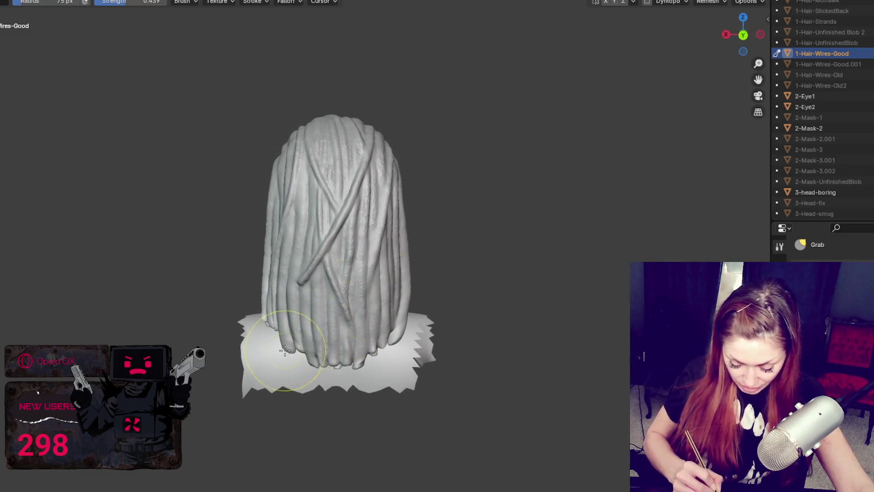
middle_drag(287, 332, 418, 319)
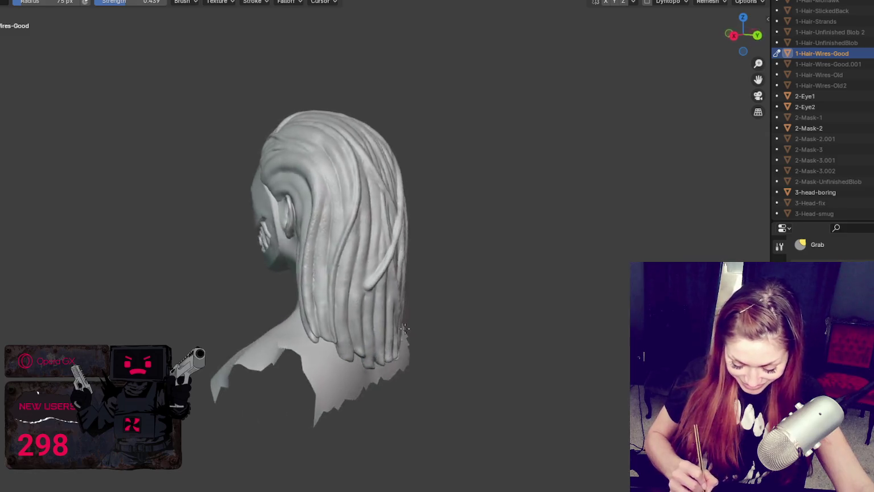
key(f)
click(372, 251)
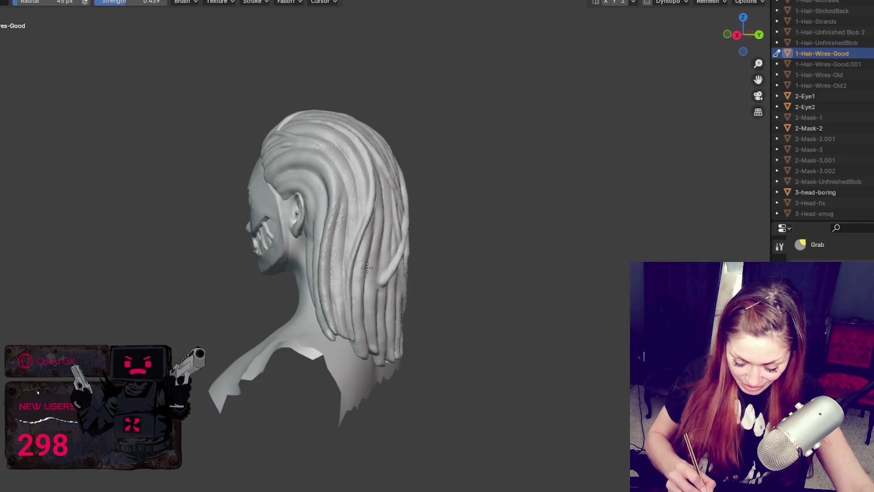
key(f)
click(361, 294)
Review the bust from side profile, three-quarter front and close-up angles.
mouse_move(350, 300)
middle_down()
mouse_move(308, 293)
mouse_move(302, 281)
middle_up()
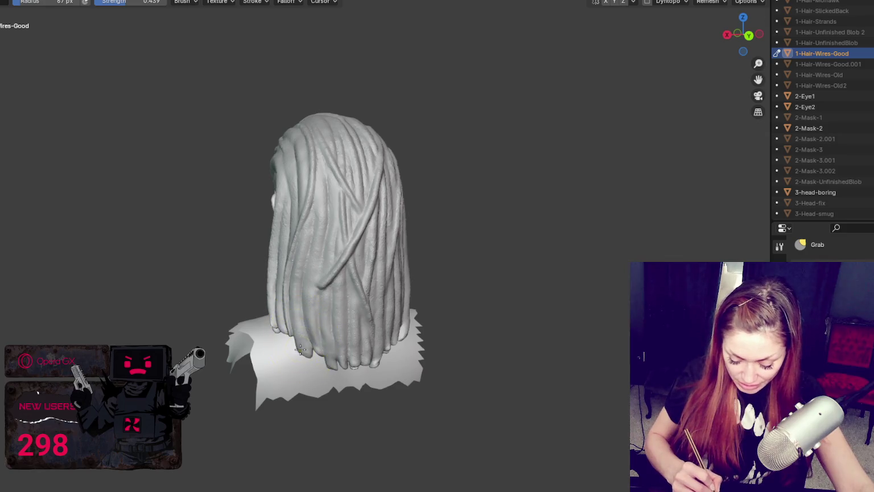
middle_drag(302, 336, 321, 291)
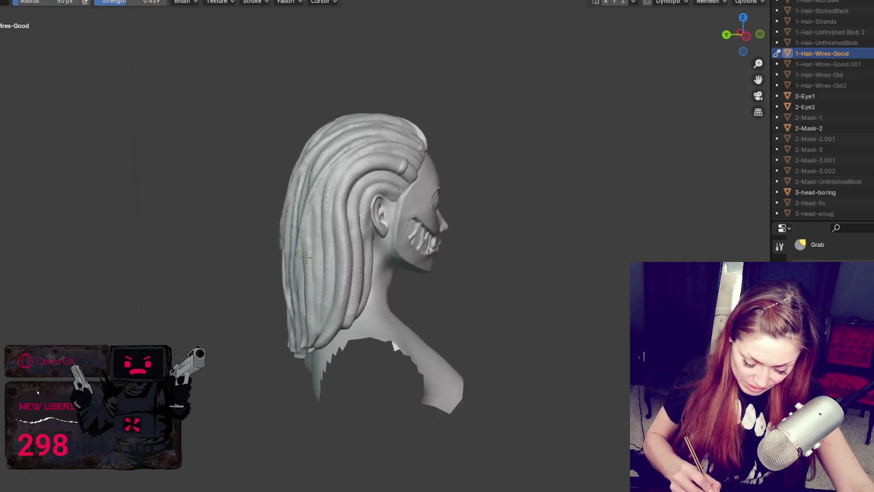
middle_drag(314, 303, 601, 292)
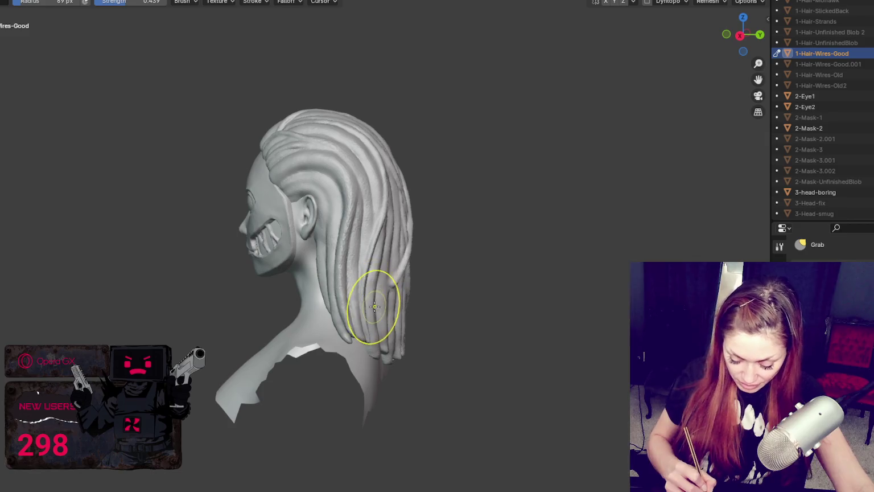
mouse_move(380, 290)
middle_down()
mouse_move(581, 269)
mouse_move(550, 259)
mouse_move(517, 279)
mouse_move(355, 279)
mouse_move(386, 300)
mouse_move(391, 258)
middle_up()
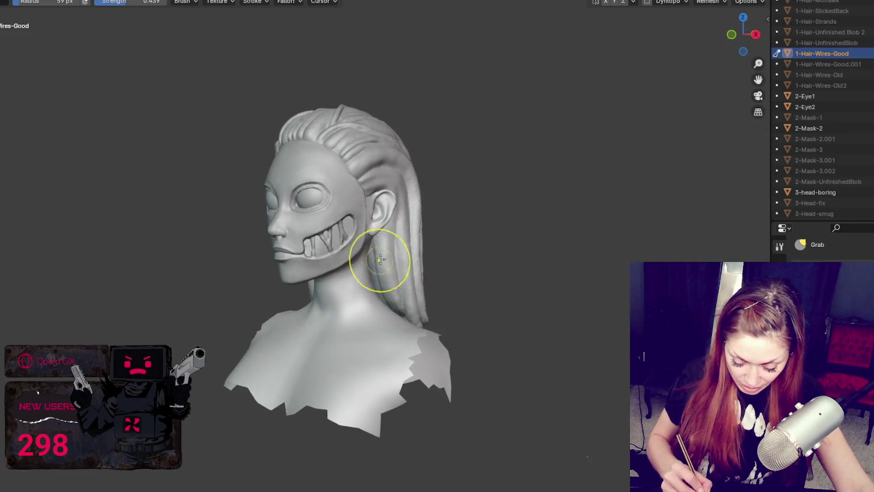
mouse_move(385, 290)
middle_down()
mouse_move(493, 302)
mouse_move(331, 263)
mouse_move(334, 289)
mouse_move(396, 299)
mouse_move(374, 286)
middle_up()
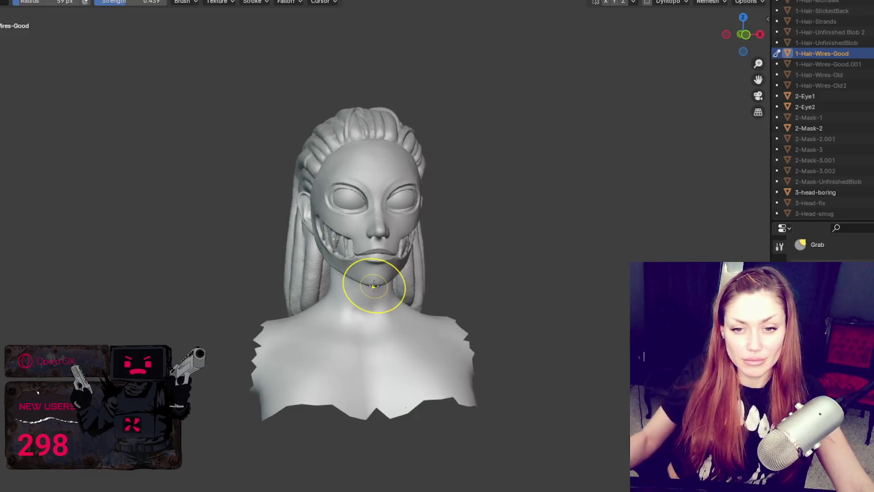
scroll(478, 166, up, 2)
mouse_move(478, 167)
shift+middle_down()
mouse_move(465, 235)
mouse_move(486, 190)
mouse_move(557, 191)
mouse_move(450, 191)
mouse_move(528, 198)
shift+middle_up()
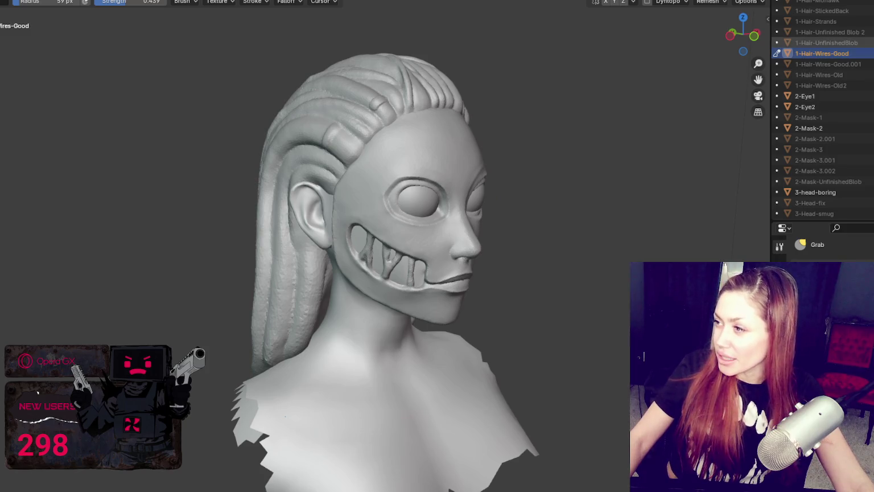
Duplicate the hair mesh in place and widen the properties panel.
key(shift+d)
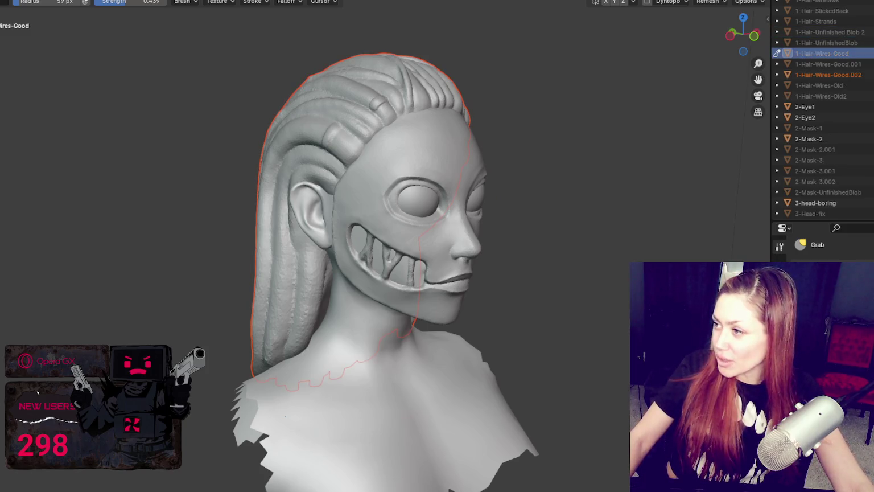
key(Escape)
mouse_move(595, 121)
middle_down()
mouse_move(616, 138)
mouse_move(659, 137)
mouse_move(595, 149)
mouse_move(672, 142)
mouse_move(652, 151)
middle_up()
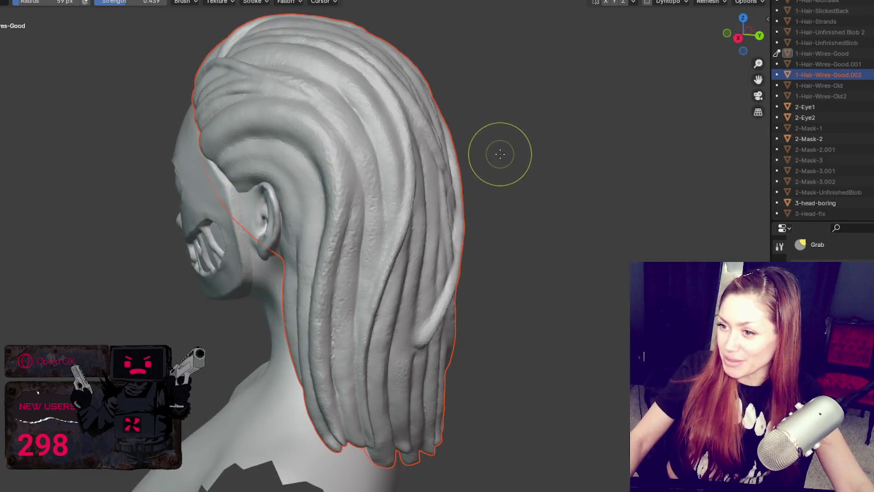
mouse_move(501, 176)
middle_down()
mouse_move(360, 124)
mouse_move(599, 154)
middle_up()
scroll(484, 168, down, 2)
drag(829, 223, 845, 127)
Add a Remesh modifier to the duplicate hair, set its voxel size, and apply it.
click(780, 231)
click(830, 171)
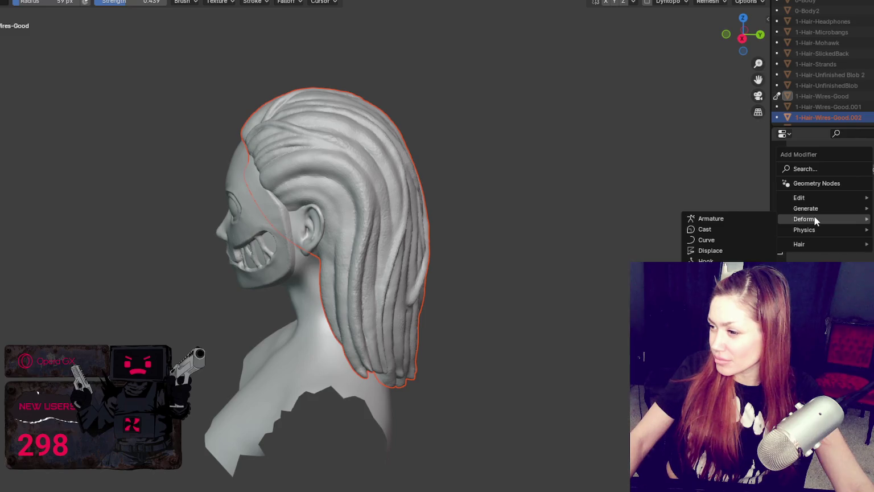
mouse_move(805, 208)
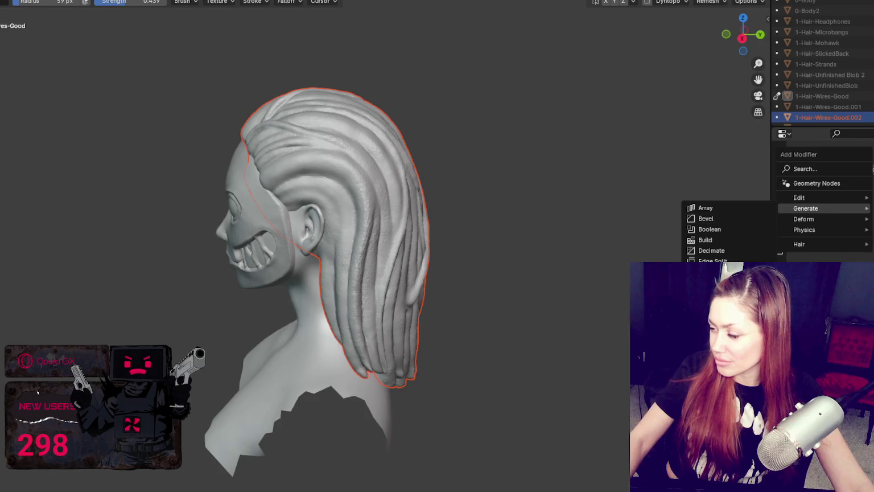
click(709, 314)
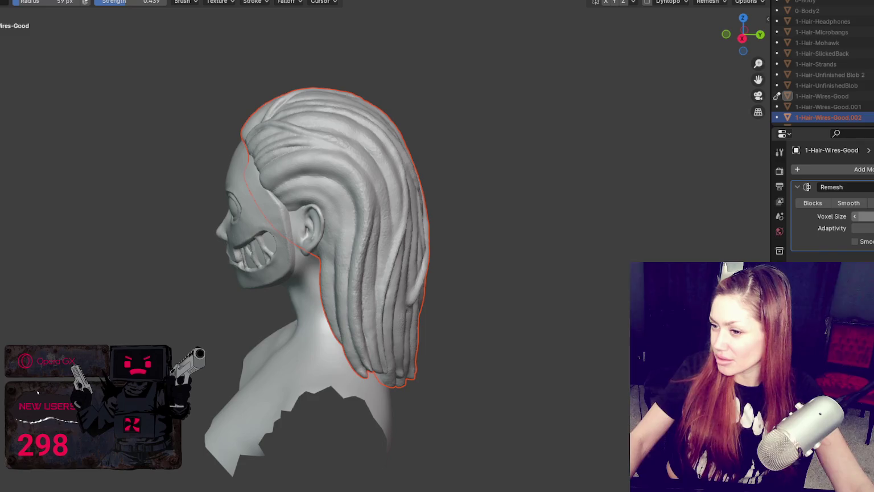
click(862, 216)
key(BackSpace)
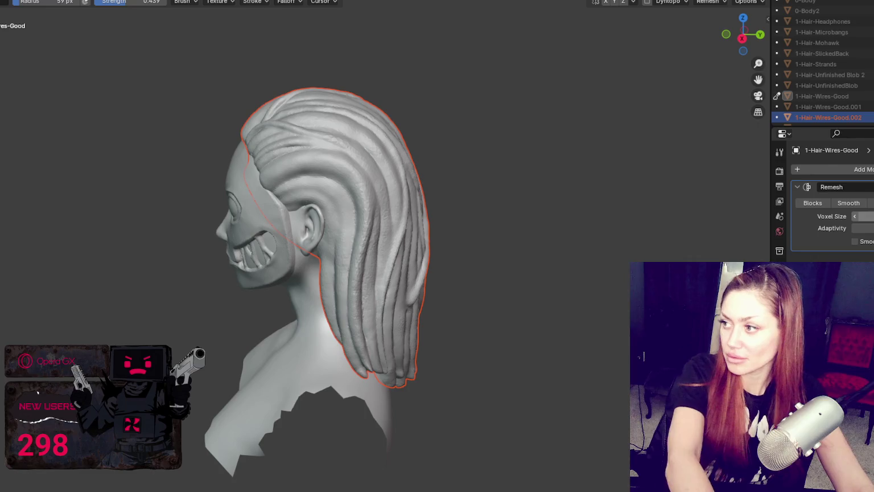
key(Return)
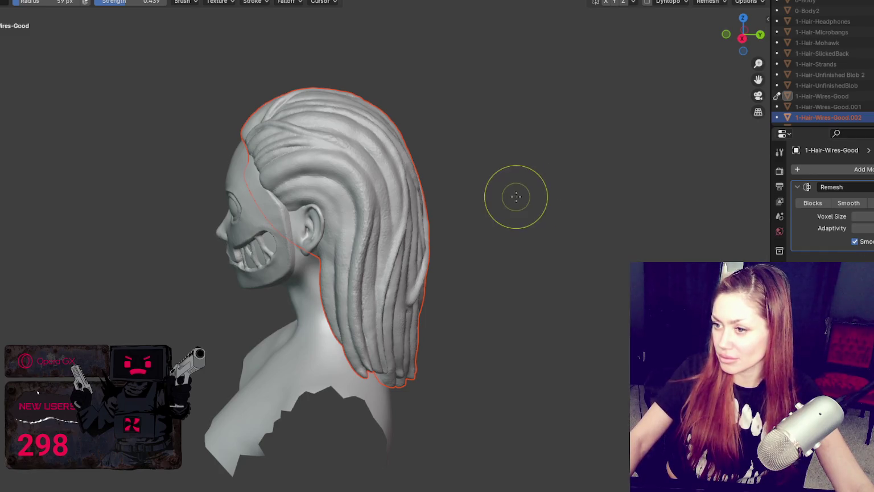
click(873, 187)
click(861, 200)
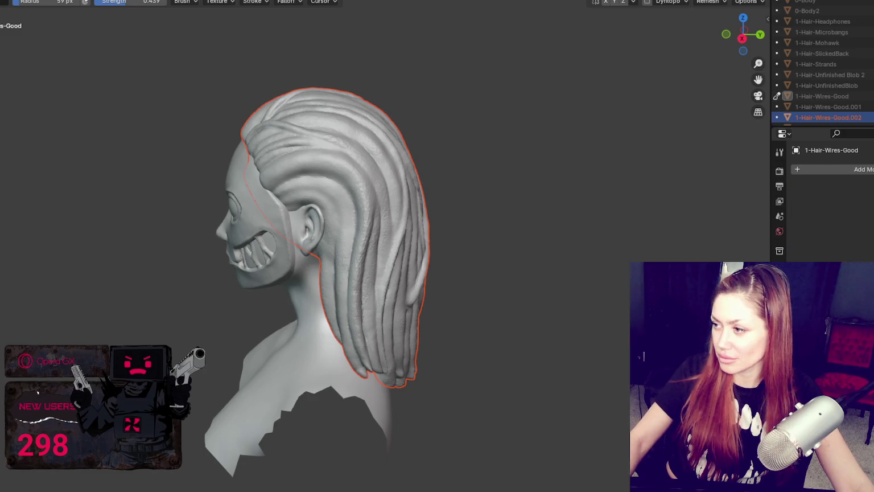
Undo the apply, set the Remesh voxel size to 1, and apply it again.
key(shift+z)
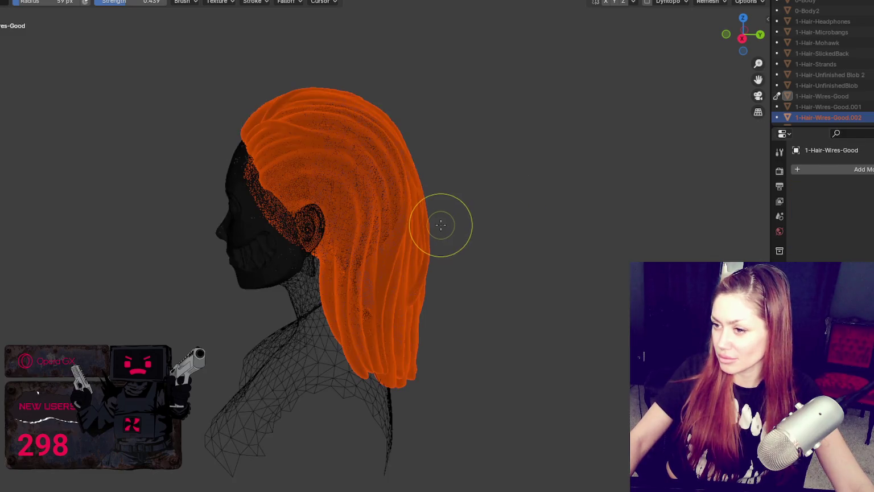
key(ctrl+z)
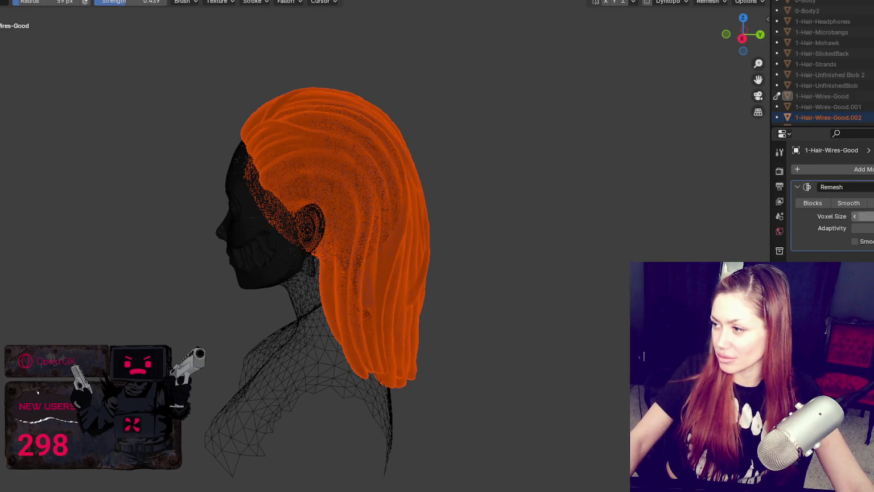
text(1)
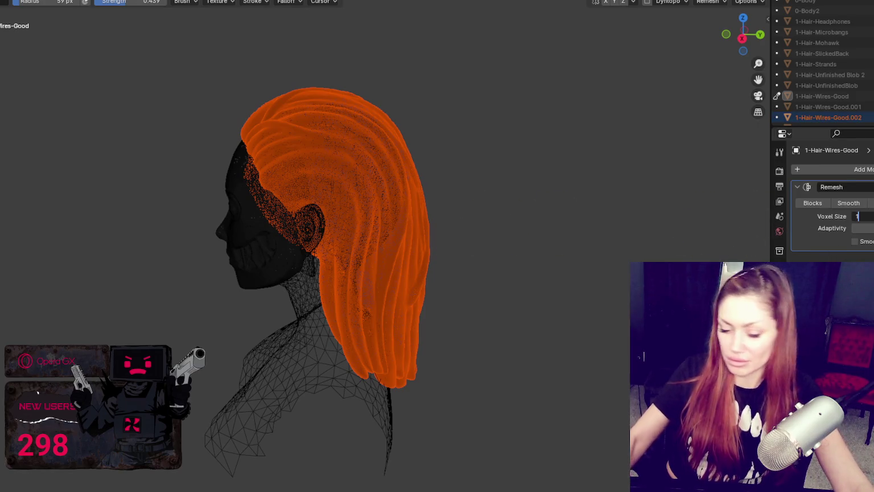
key(Tab)
key(Return)
click(871, 187)
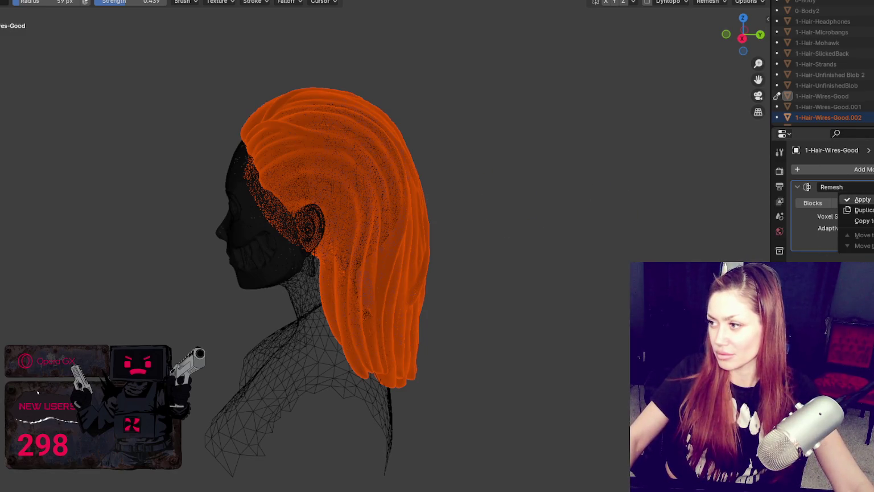
click(854, 199)
Apply the Remesh with Ctrl+A and reselect 1-Hair-Wires-Good.002.
click(854, 169)
click(865, 187)
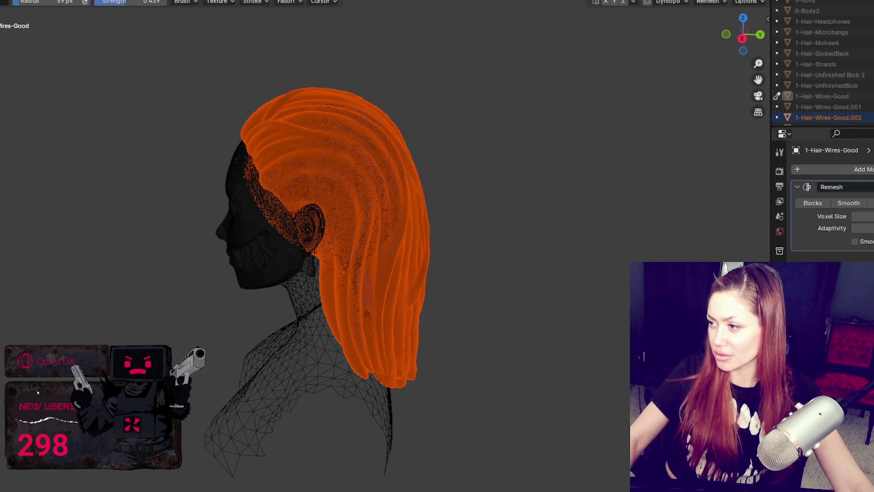
key(ctrl+a)
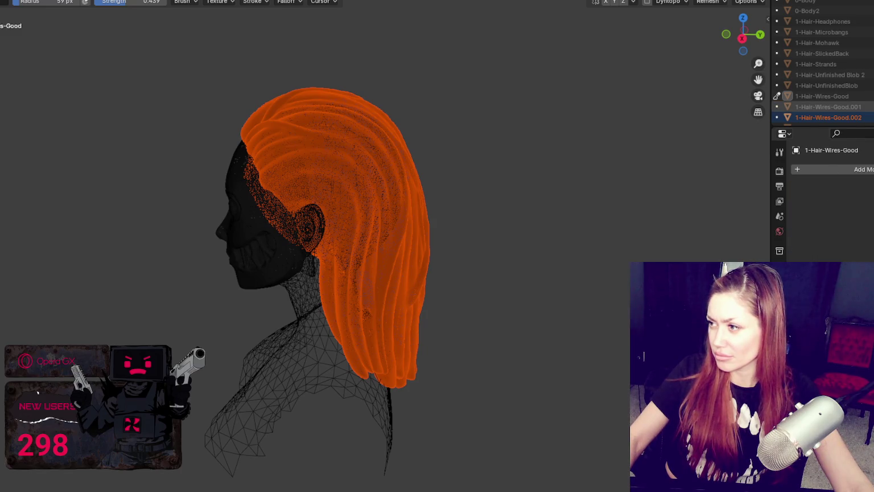
click(822, 96)
click(827, 118)
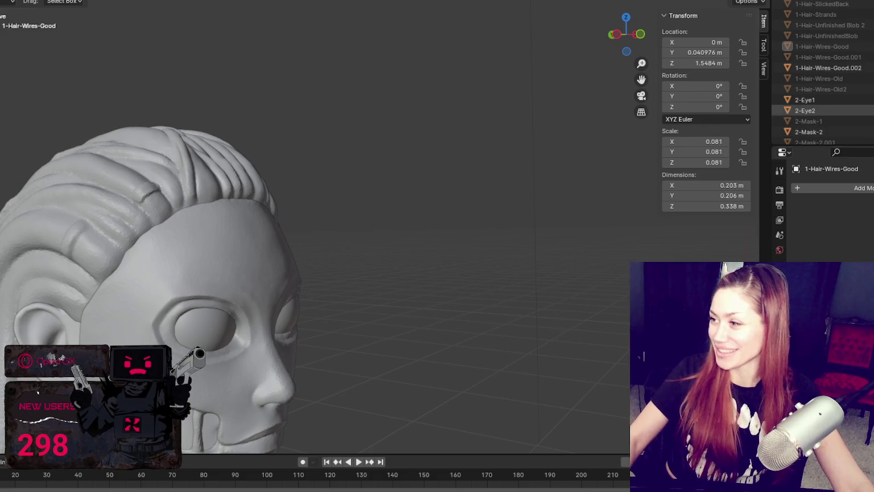
Compare the original and .002 hair by toggling their visibility, then select 1-Hair-Wires-Good.002.
click(871, 46)
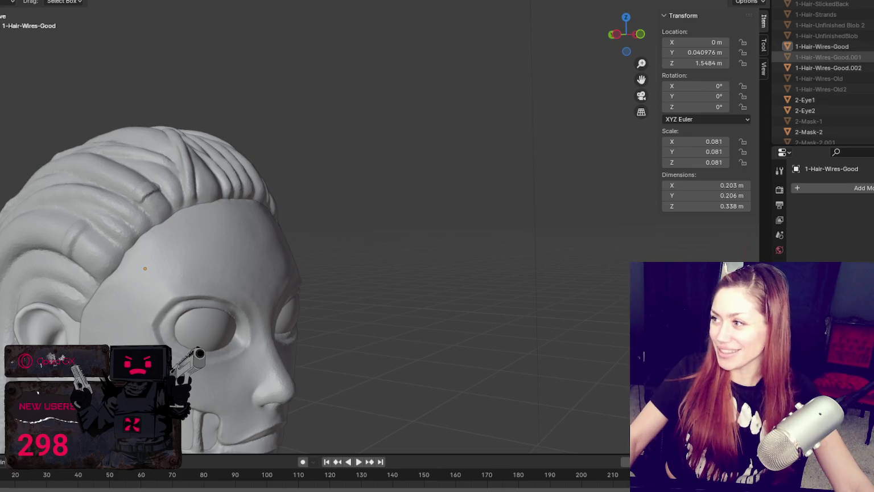
click(871, 68)
middle_drag(522, 190, 763, 190)
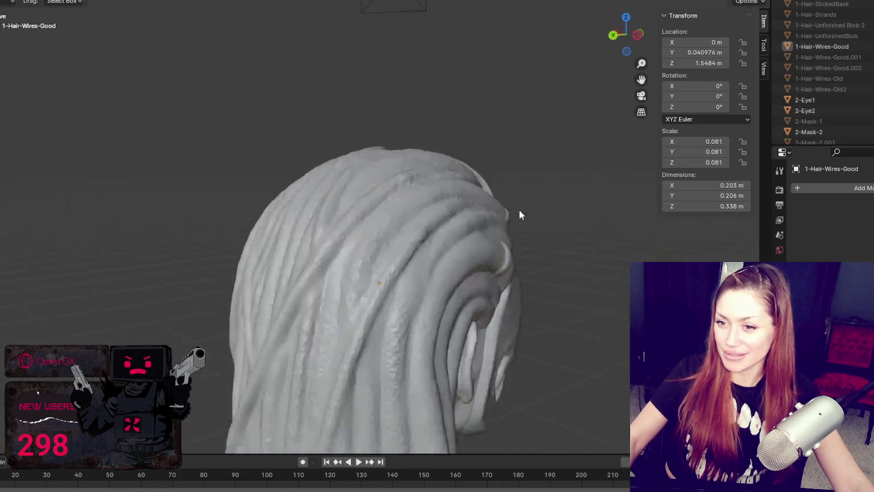
click(871, 46)
click(870, 68)
click(304, 188)
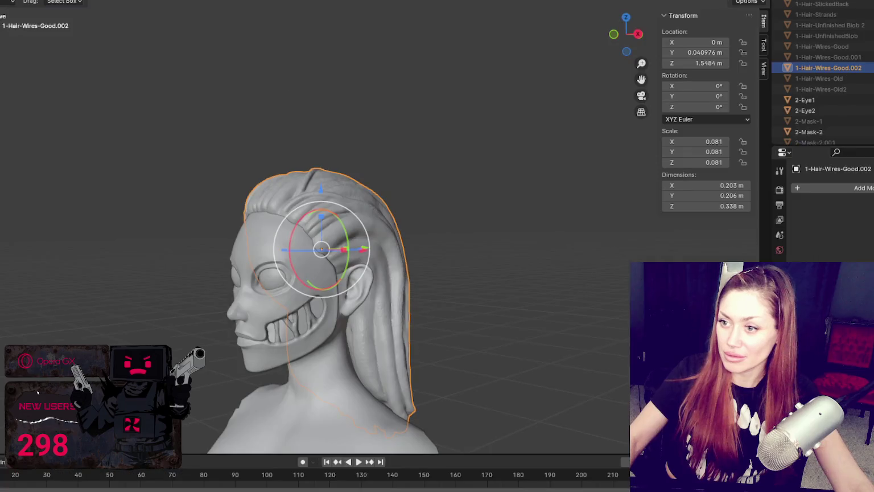
In wireframe view, add a Remesh modifier to the .002 hair copy.
key(shift+z)
shift+middle_drag(370, 165, 349, 58)
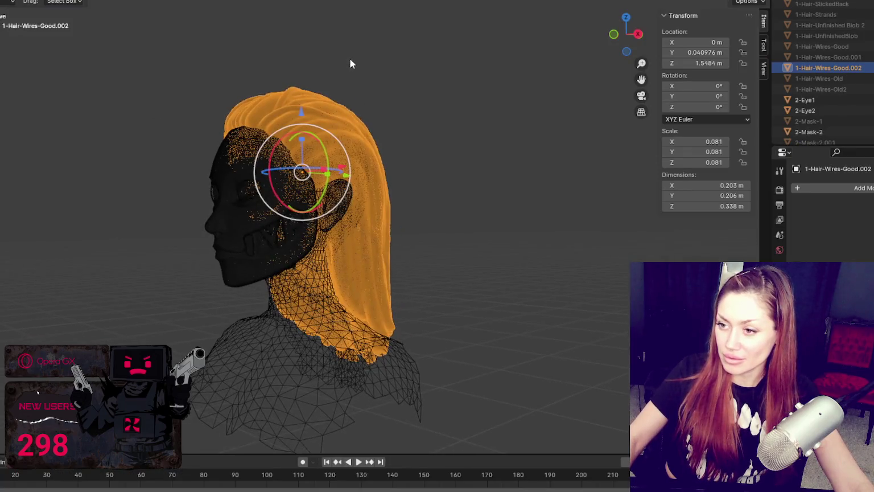
click(864, 188)
mouse_move(814, 187)
click(719, 283)
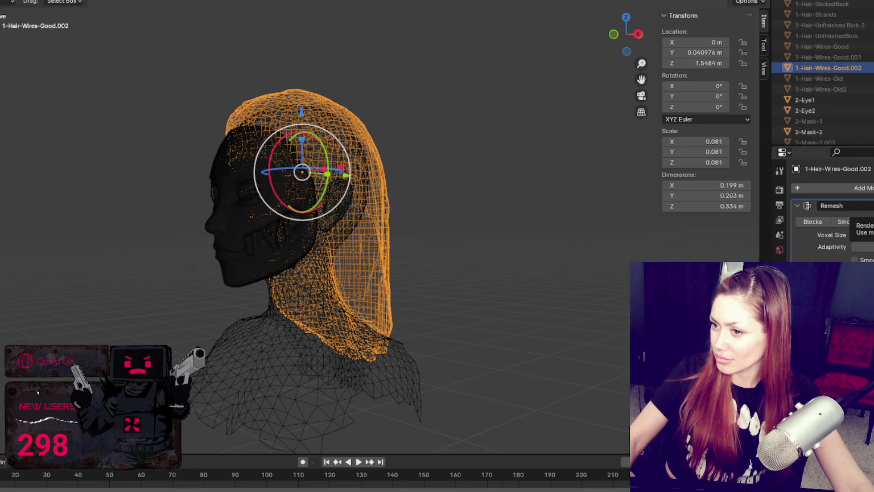
mouse_move(432, 137)
middle_down()
mouse_move(112, 124)
mouse_move(80, 136)
mouse_move(88, 156)
mouse_move(201, 162)
mouse_move(247, 126)
mouse_move(286, 120)
mouse_move(244, 120)
mouse_move(502, 121)
mouse_move(489, 137)
mouse_move(414, 163)
mouse_move(711, 143)
mouse_move(7, 148)
mouse_move(129, 133)
mouse_move(361, 146)
mouse_move(699, 119)
mouse_move(626, 131)
middle_up()
mouse_move(435, 144)
middle_down()
mouse_move(283, 126)
mouse_move(268, 141)
mouse_move(315, 112)
mouse_move(353, 114)
mouse_move(318, 114)
middle_up()
Raise the Remesh voxel size for a coarser mesh and check it from the rear.
click(863, 234)
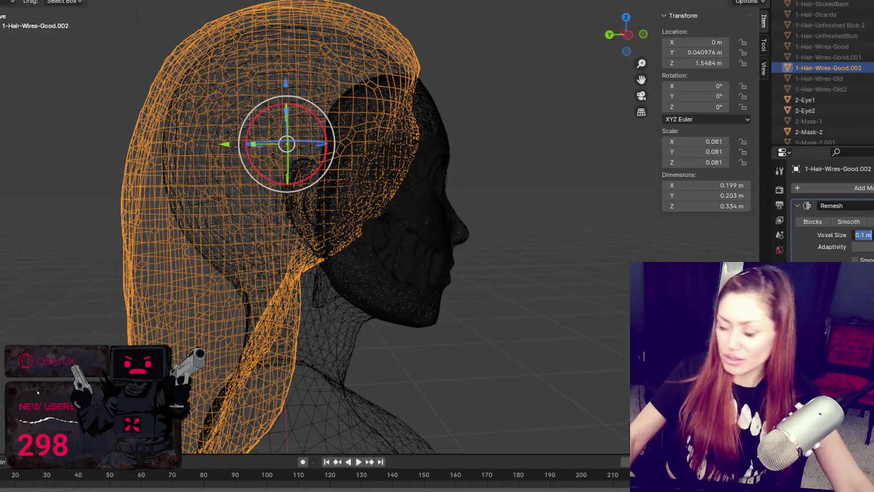
key(Return)
scroll(313, 227, down, 2)
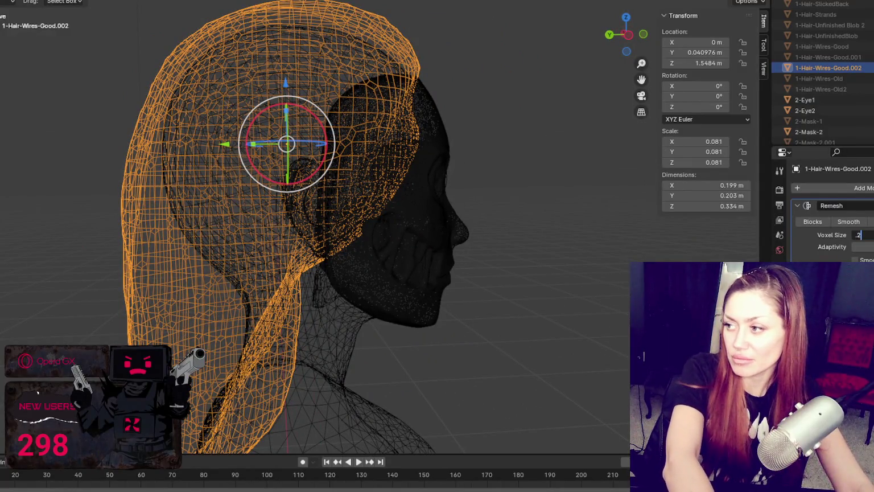
scroll(449, 201, down, 1)
mouse_move(450, 197)
middle_down()
mouse_move(400, 205)
mouse_move(492, 194)
mouse_move(449, 201)
middle_up()
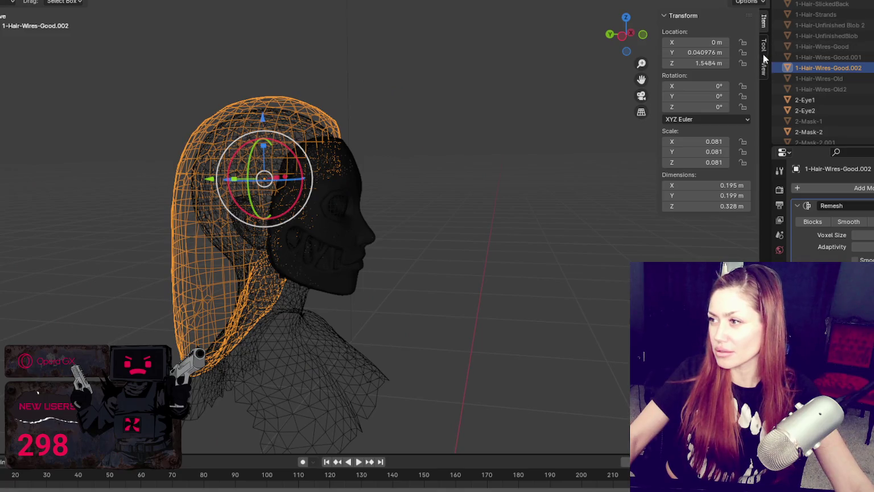
click(765, 73)
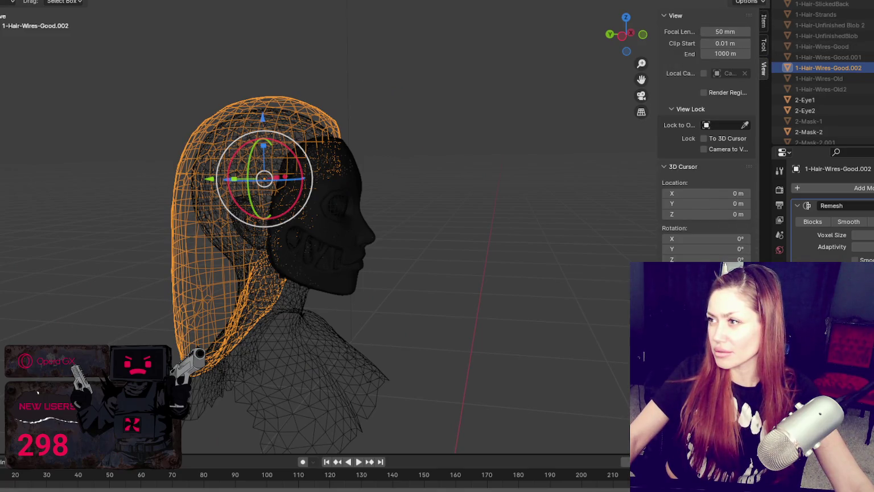
Toggle the sidebar transform values and browse the selectability and shading popovers.
click(765, 22)
click(678, 17)
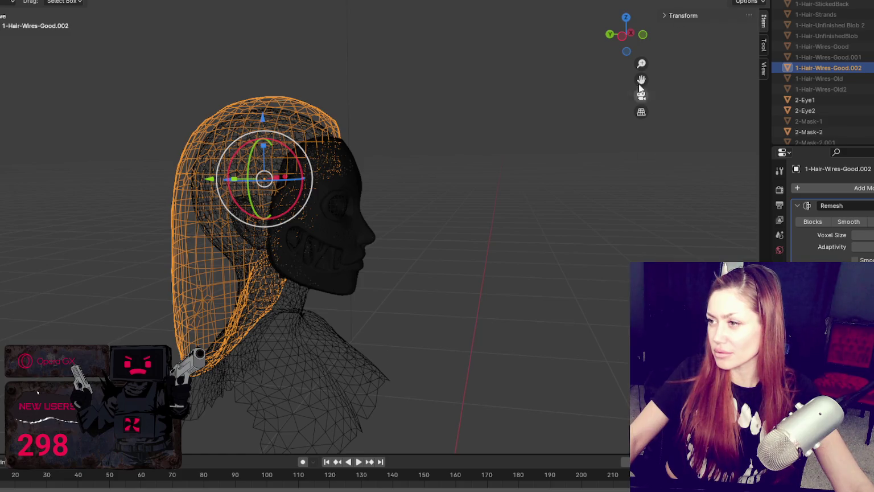
click(760, 2)
click(701, 17)
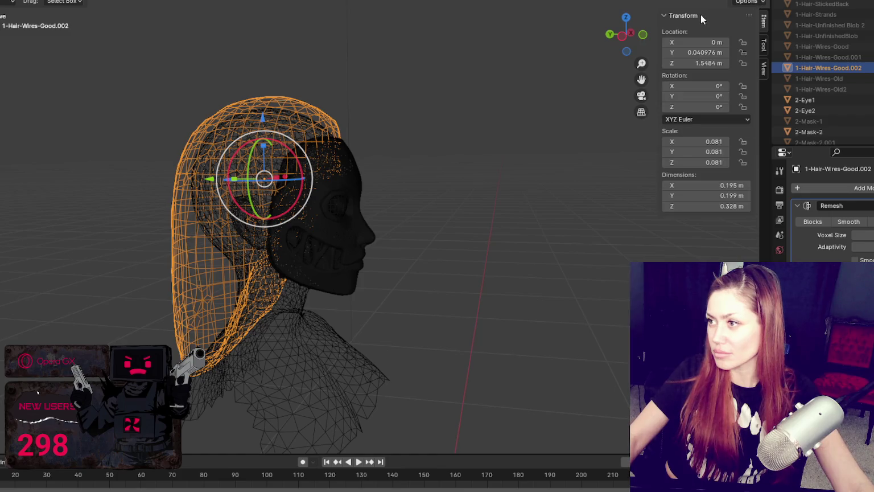
click(686, 15)
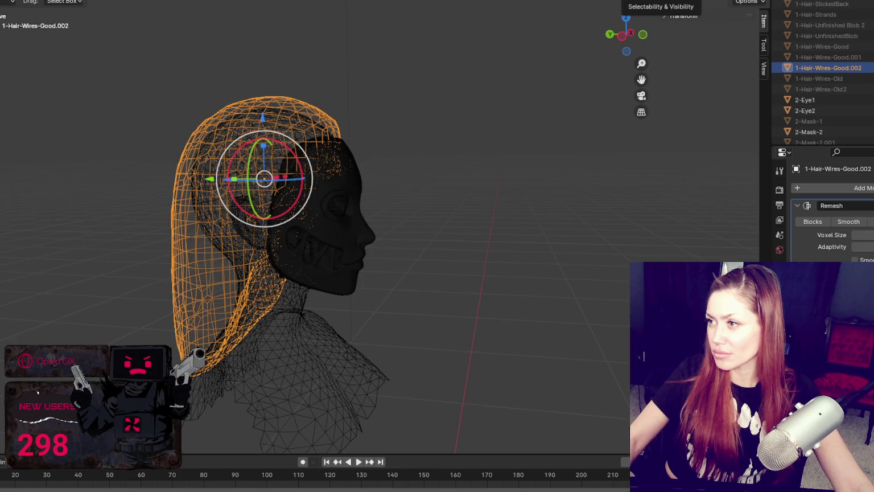
click(640, 1)
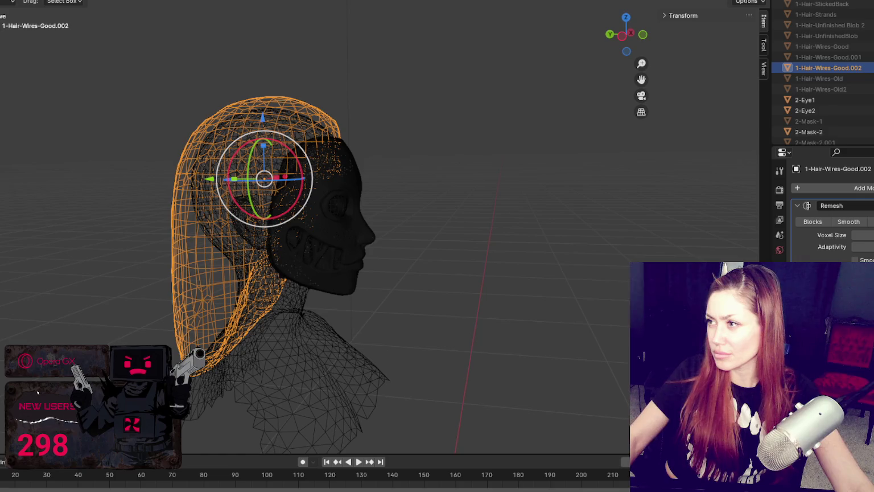
click(760, 1)
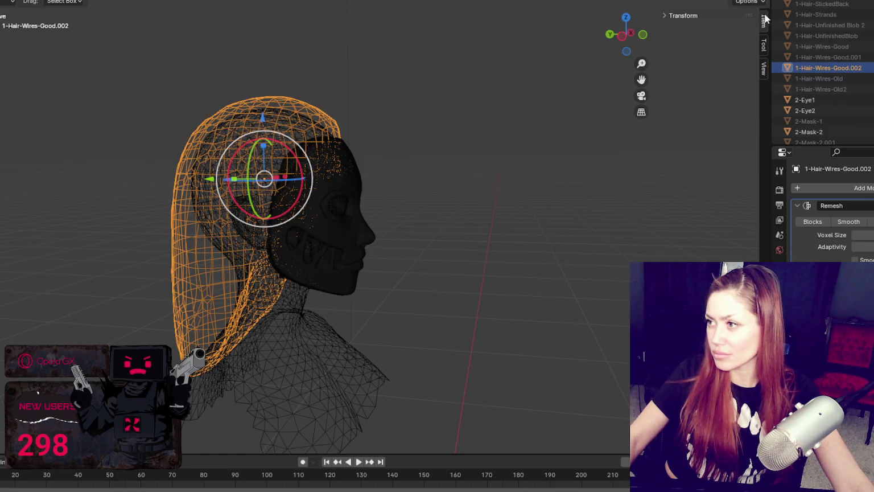
Look through the sidebar's Item, Tool and View tabs and the Viewport Overlays dropdown.
click(732, 17)
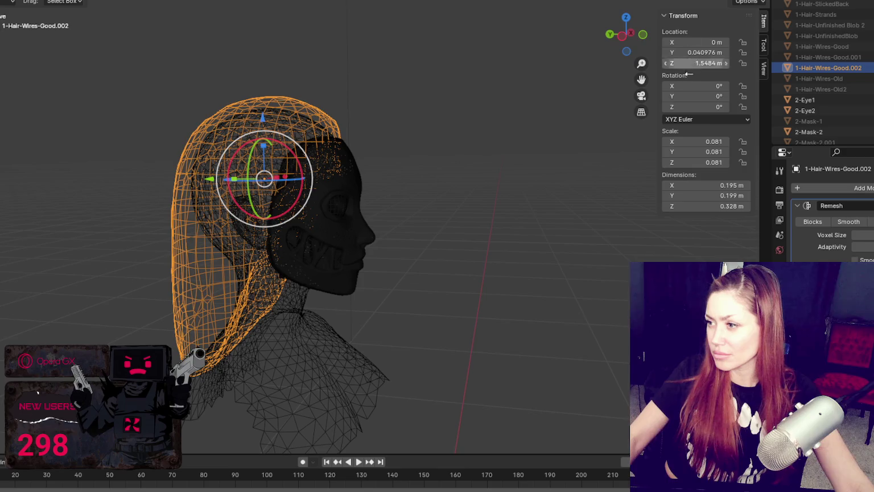
click(763, 44)
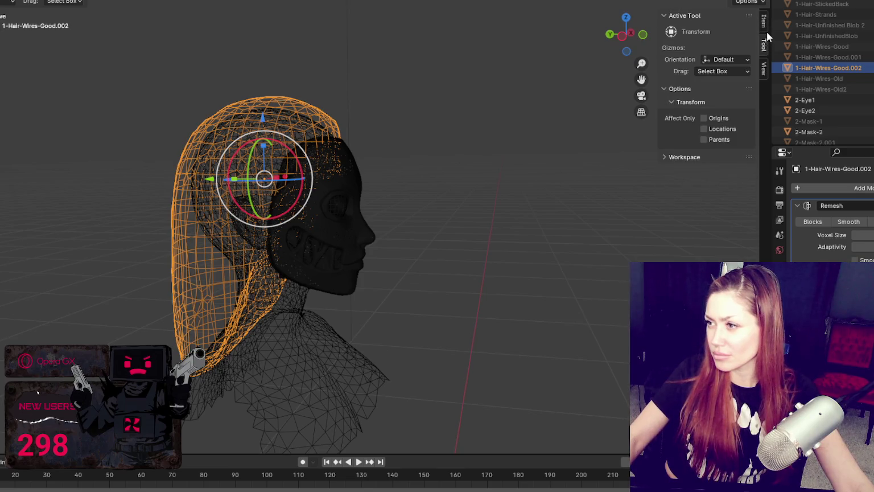
click(764, 70)
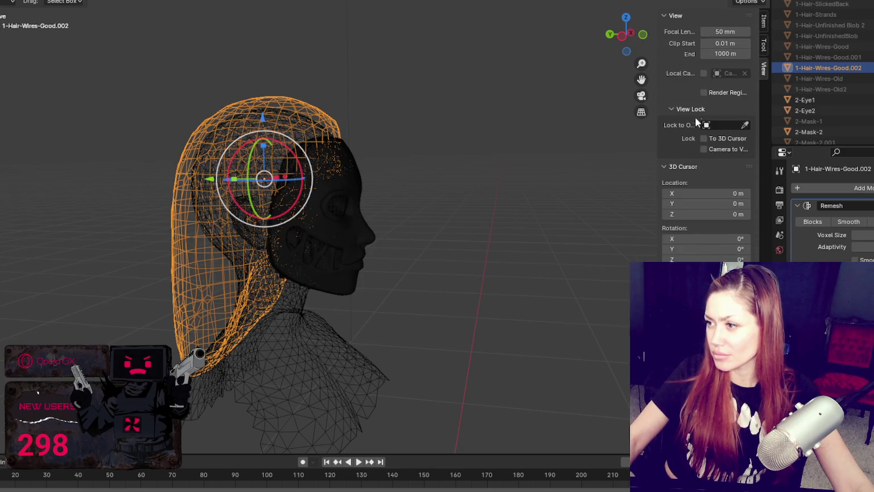
click(764, 22)
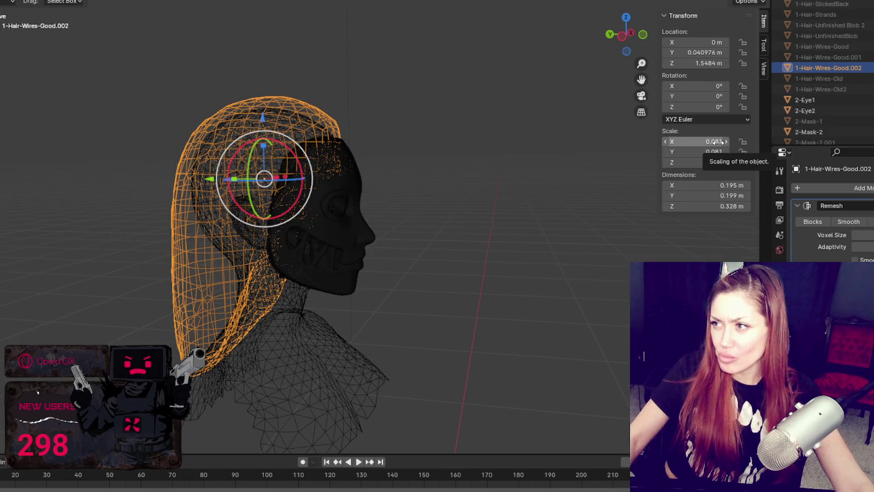
click(754, 1)
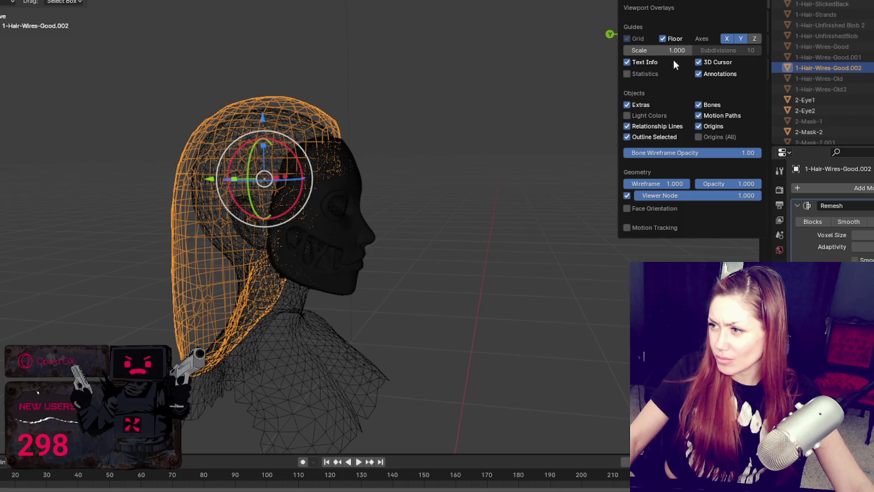
Enable scene statistics in the overlays, show the transform sidebar and clear the selection.
click(627, 73)
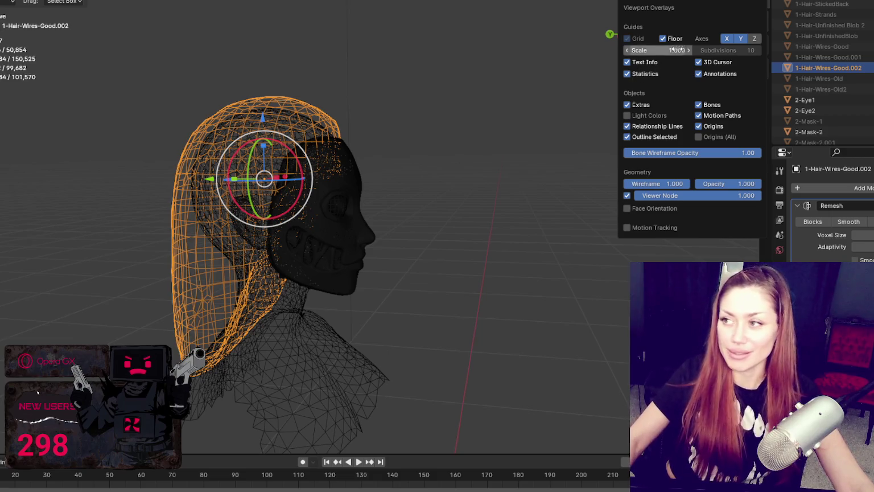
key(n)
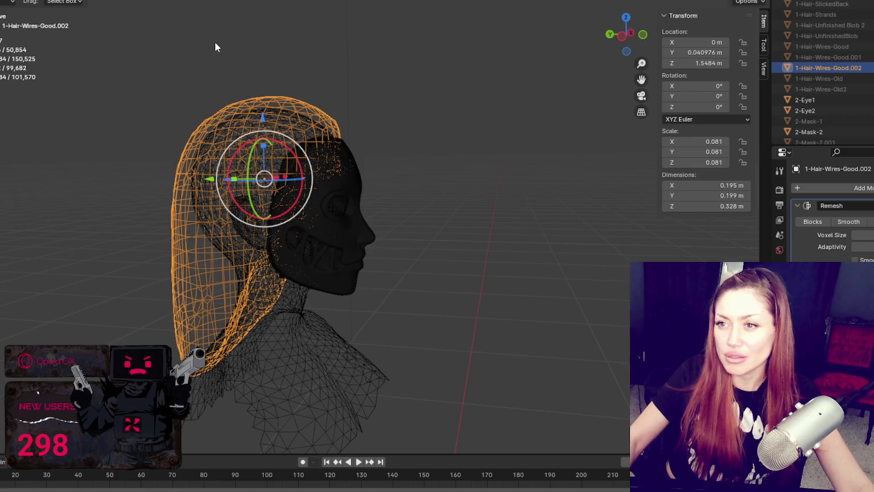
click(401, 87)
Apply the Remesh modifier on the hair copy 1-Hair-Wires-Good.002.
click(325, 116)
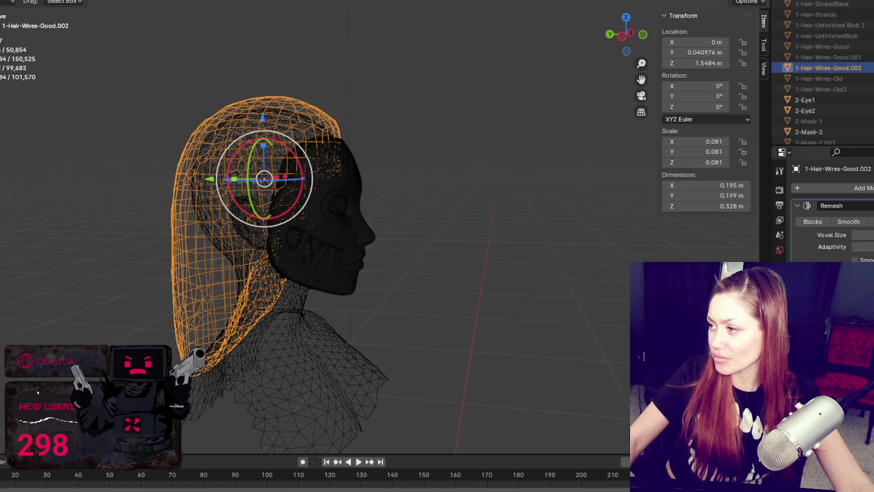
click(868, 205)
click(862, 218)
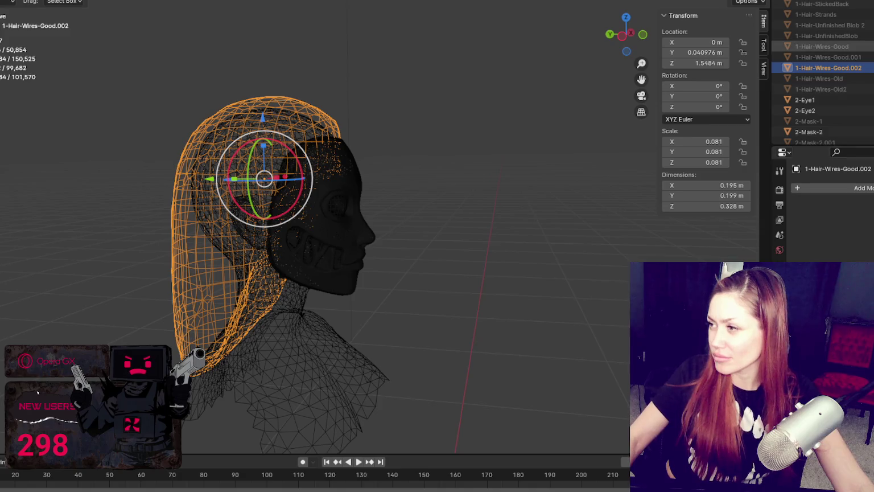
Switch the viewport to solid shading and select the remeshed hair copy.
click(822, 46)
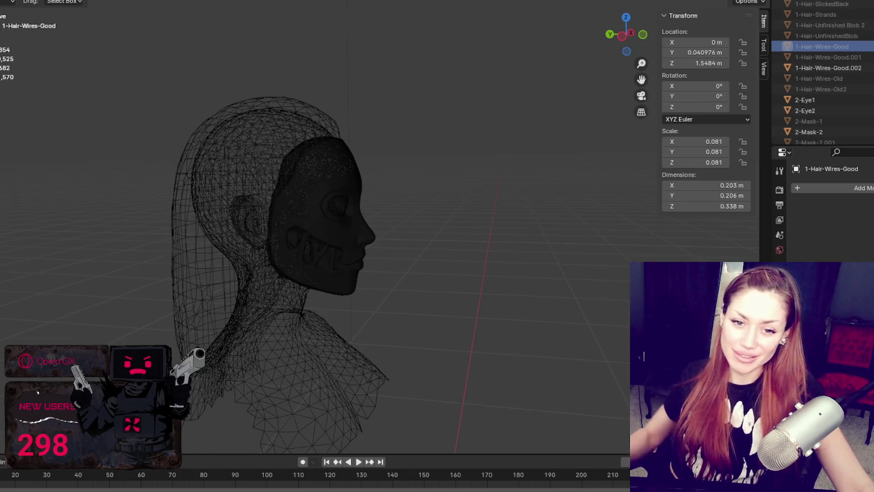
key(shift+z)
click(302, 122)
Shade the remeshed hair smooth and orbit around the back and side of the head.
right_click(392, 106)
click(392, 106)
mouse_move(392, 106)
middle_down()
mouse_move(444, 145)
mouse_move(616, 155)
middle_up()
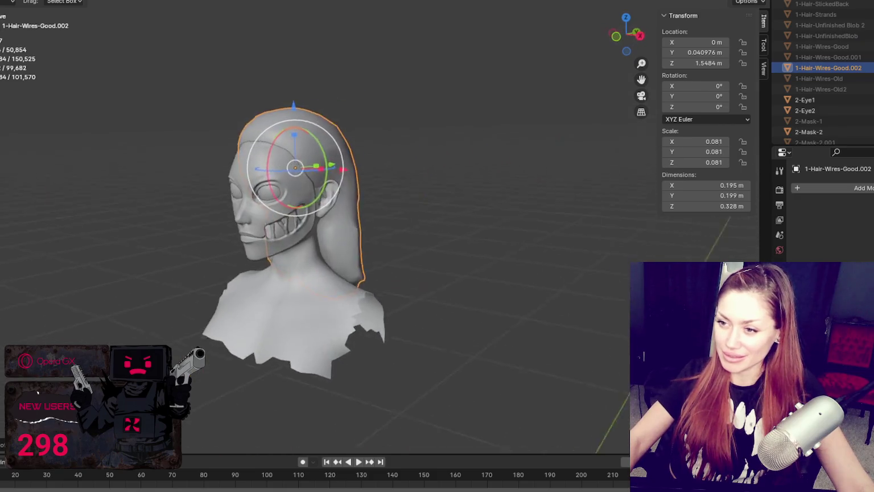
middle_drag(205, 202, 42, 194)
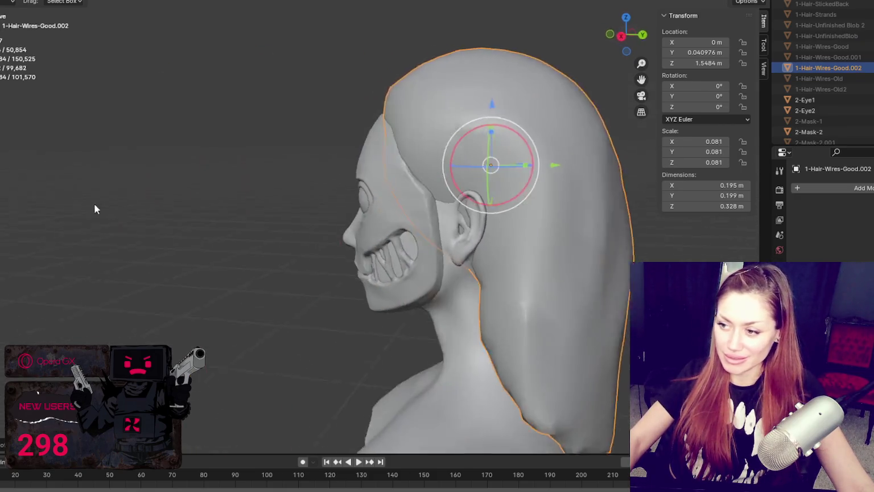
mouse_move(486, 324)
middle_down()
mouse_move(527, 293)
mouse_move(412, 271)
mouse_move(553, 268)
mouse_move(593, 259)
mouse_move(490, 259)
mouse_move(508, 261)
mouse_move(410, 215)
mouse_move(376, 217)
mouse_move(463, 221)
middle_up()
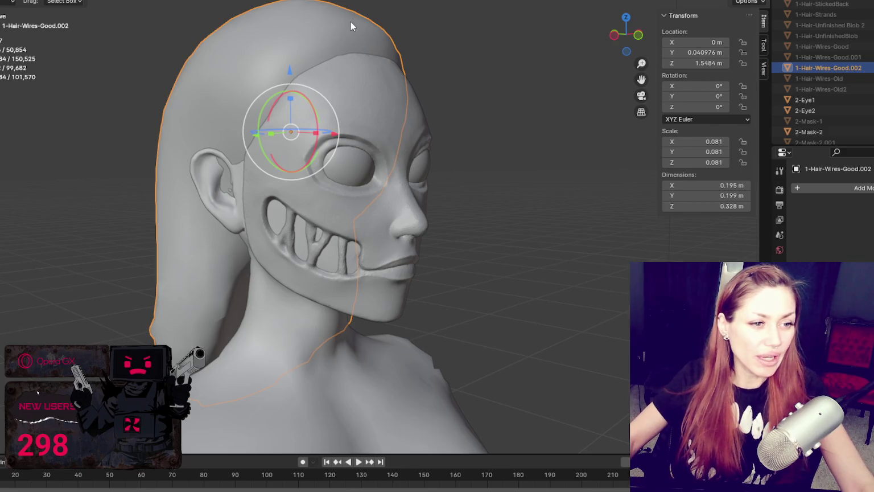
Apply all transforms to the remeshed hair, hide it, and rename it 1-Hair-Wires-LOW.
key(ctrl+a)
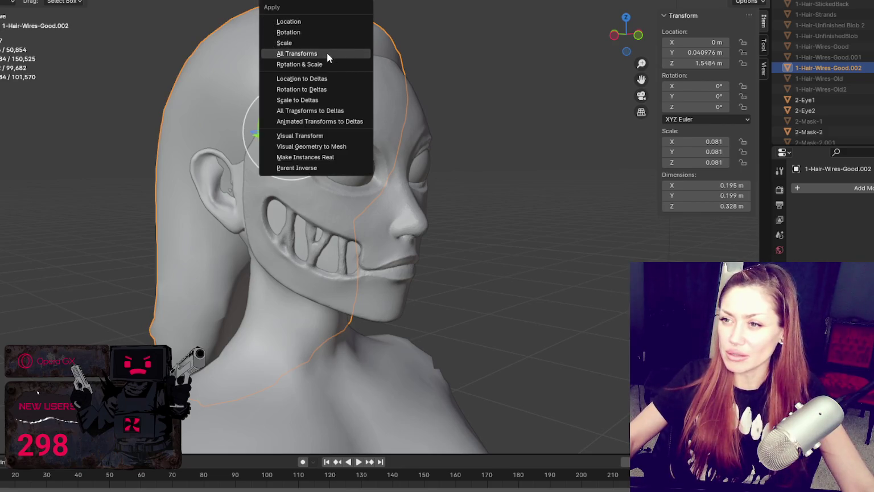
click(327, 53)
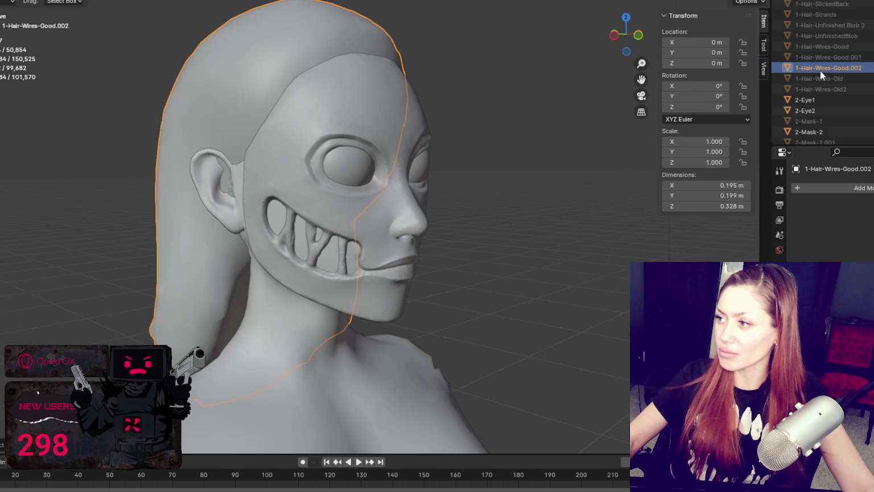
key(h)
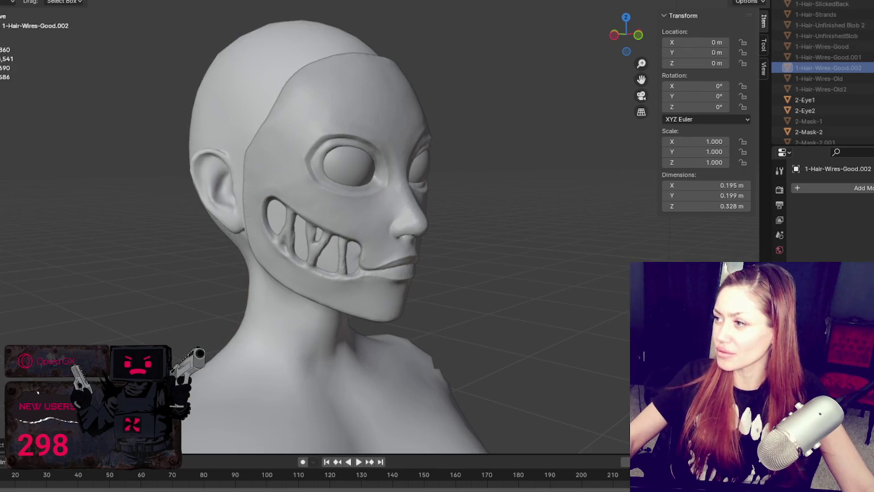
double_click(861, 64)
click(864, 66)
key(BackSpace)
key(BackSpace)
key(BackSpace)
text(L)
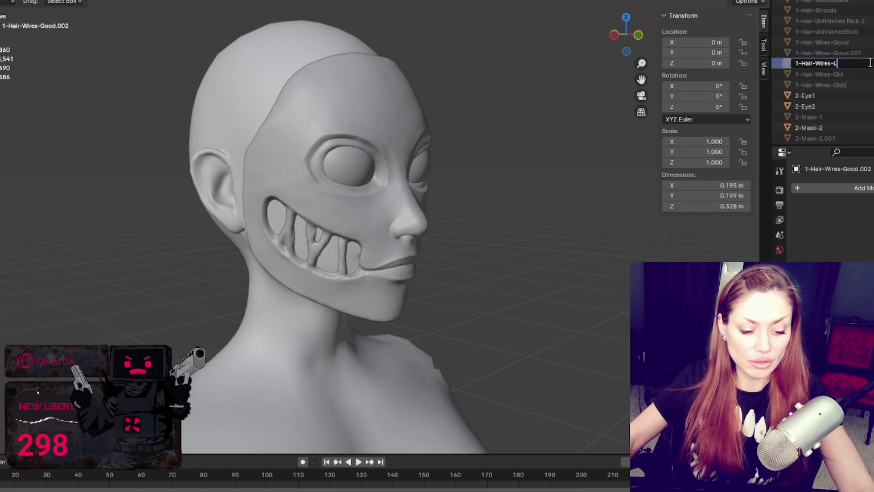
text(OW)
key(Return)
Unhide 1-Hair-Wires-Good, duplicate it, and name the duplicate 1-Hair-Wires-HI.
click(822, 42)
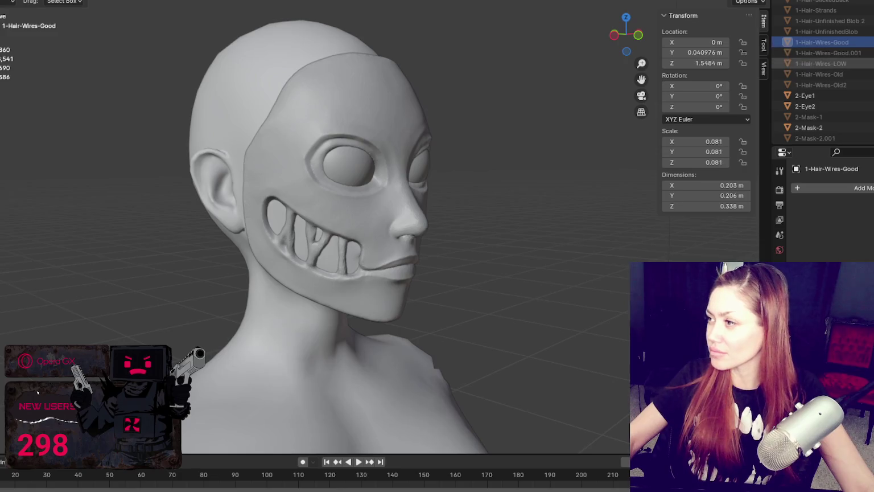
click(871, 63)
click(870, 63)
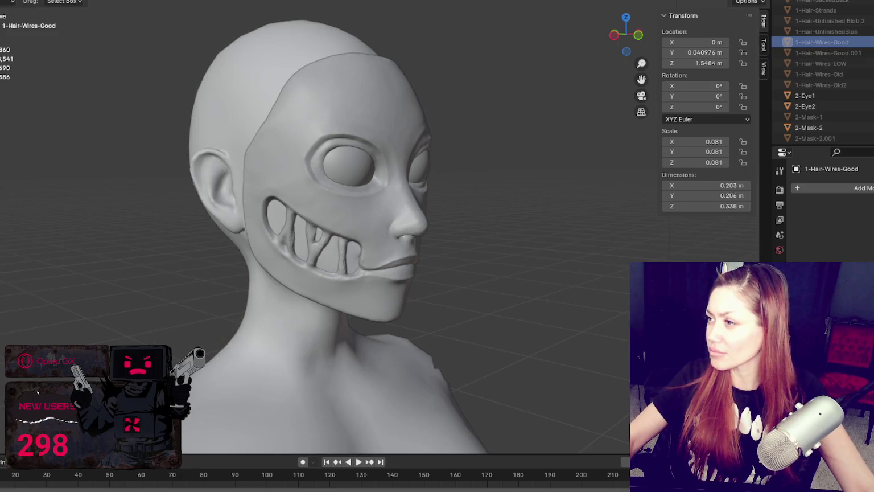
click(871, 43)
click(823, 42)
key(shift+d)
double_click(848, 63)
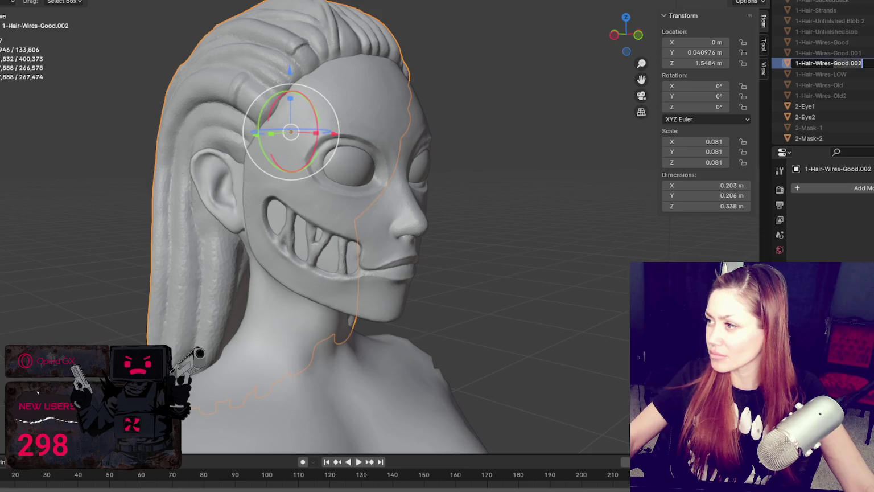
key(BackSpace)
key(BackSpace)
key(BackSpace)
text(HI)
key(Return)
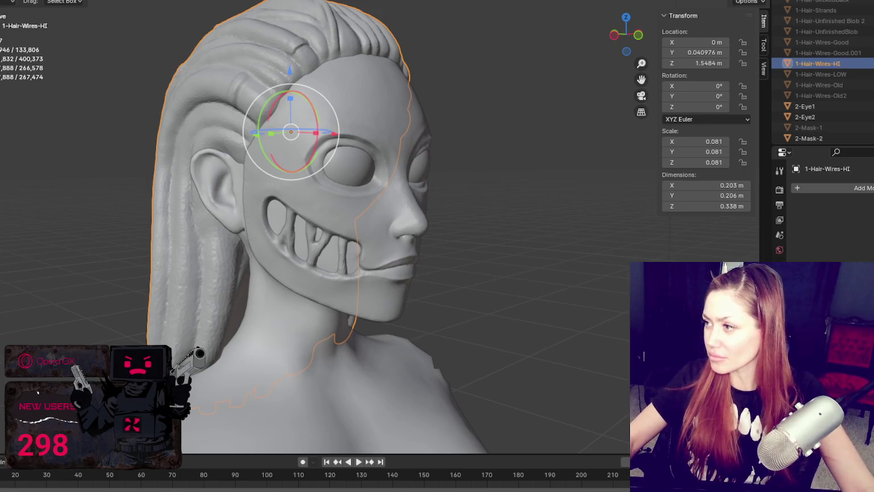
Apply all transforms to 1-Hair-Wires-HI.
key(h)
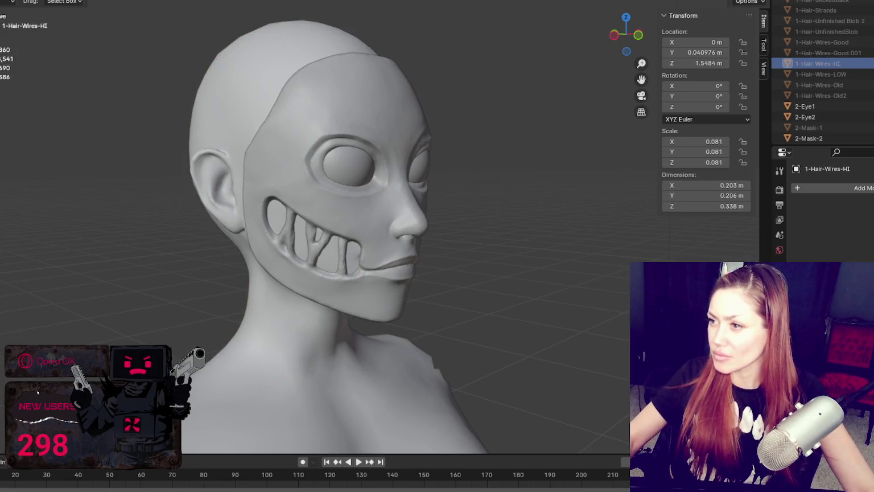
key(alt+h)
key(ctrl+a)
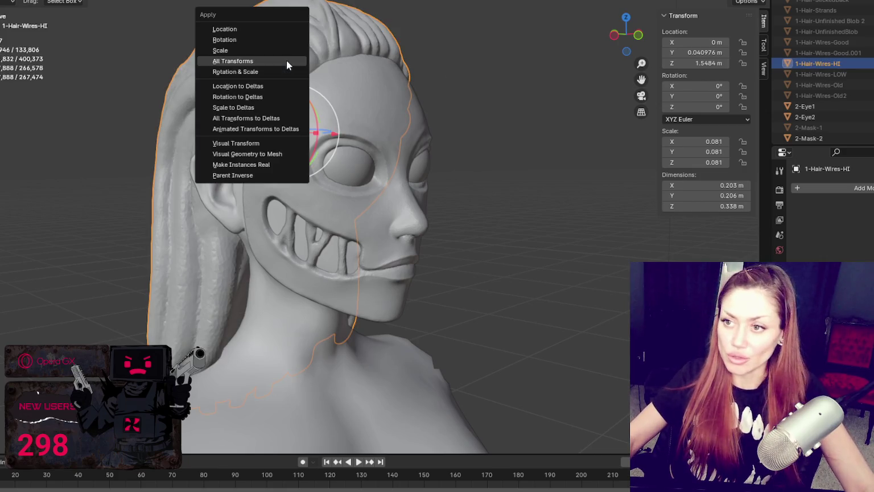
click(279, 61)
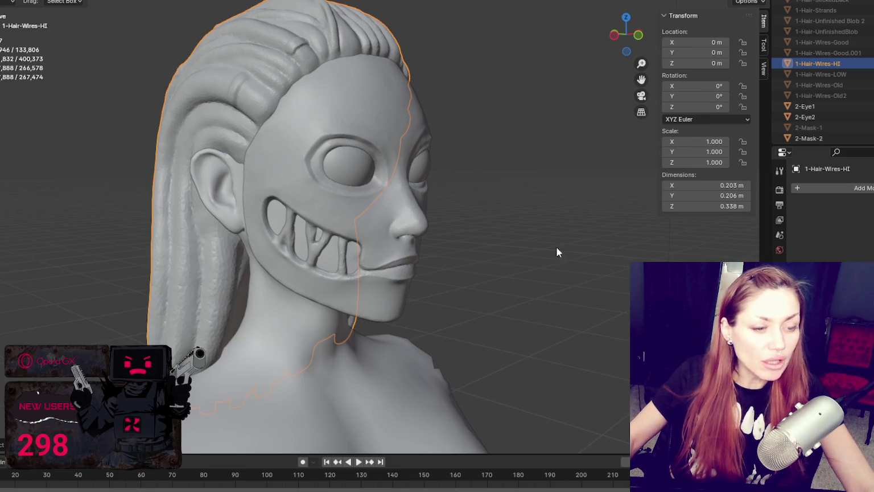
Hide 1-Hair-Wires-HI, show 1-Hair-Wires-LOW, and enter Edit Mode on it.
click(848, 75)
click(870, 64)
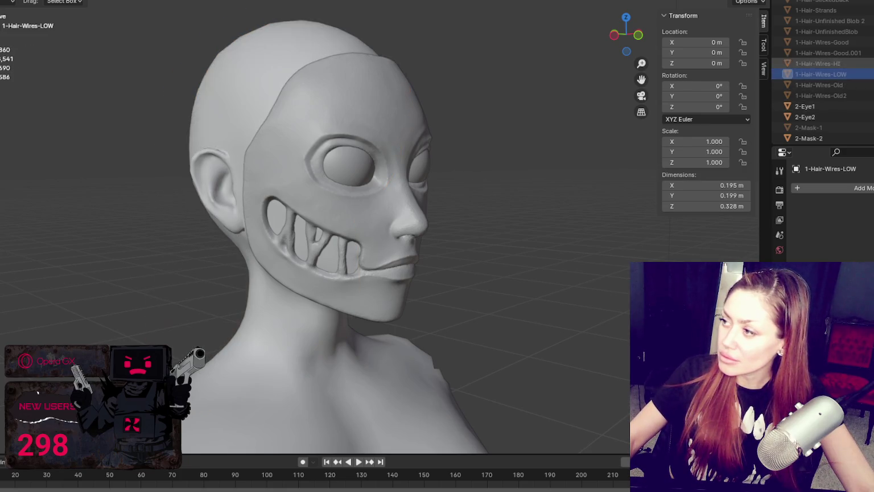
click(870, 74)
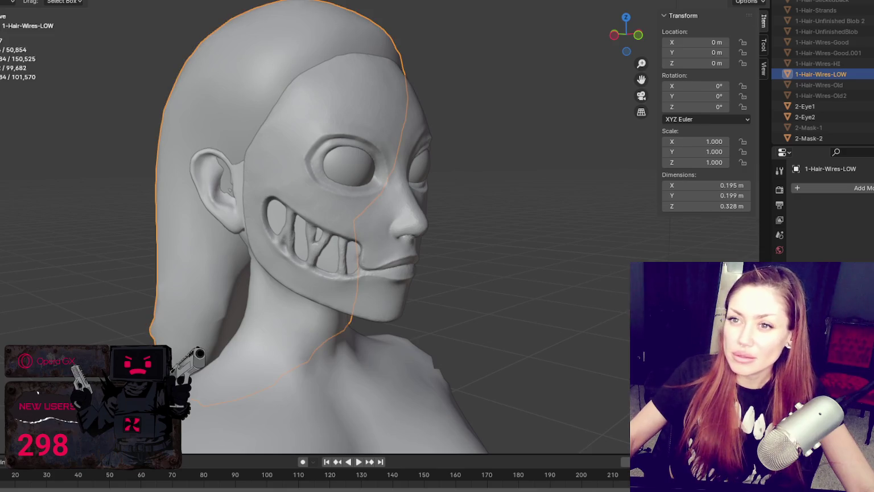
key(Tab)
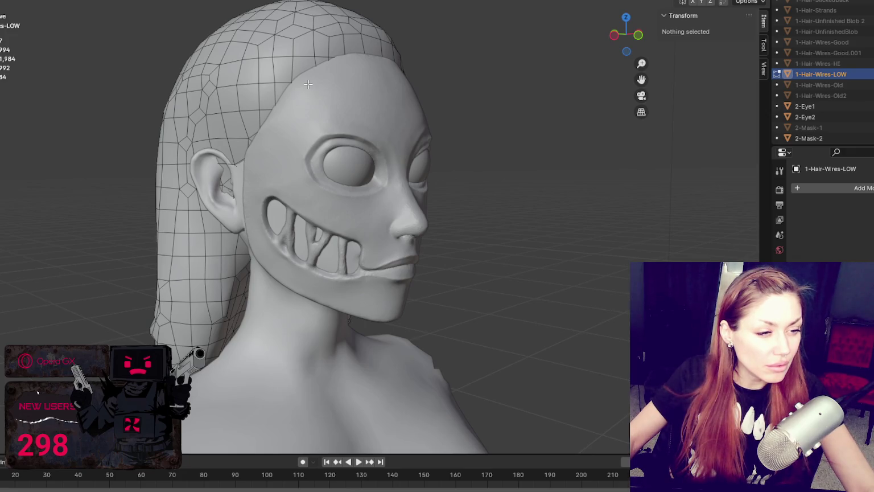
Try selecting the vertical edge chain down the back of the LOW hair, then clear it.
key(u)
click(284, 51)
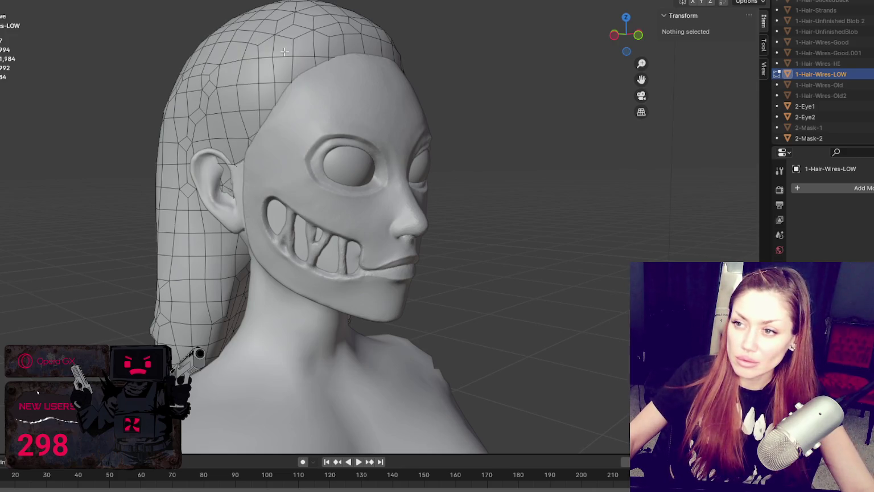
click(282, 53)
mouse_move(273, 59)
middle_down()
mouse_move(277, 124)
mouse_move(368, 152)
middle_up()
click(277, 124)
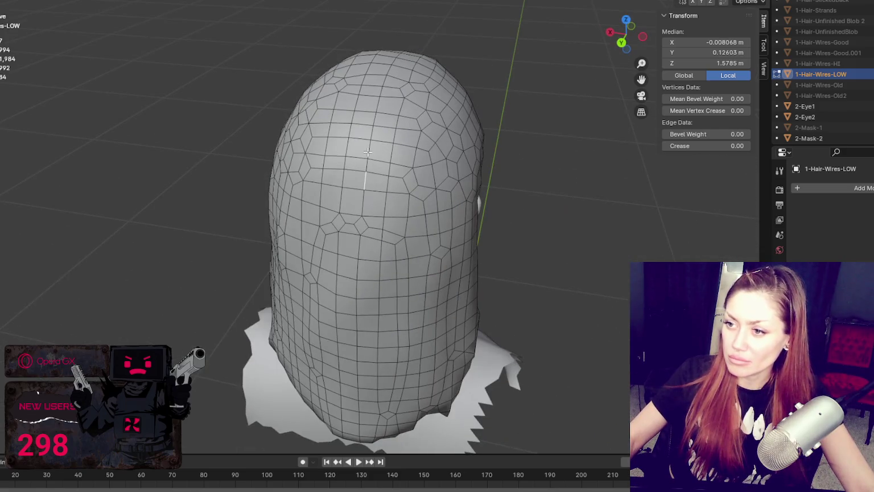
shift+click(368, 151)
shift+click(367, 161)
shift+click(362, 208)
ctrl+click(374, 103)
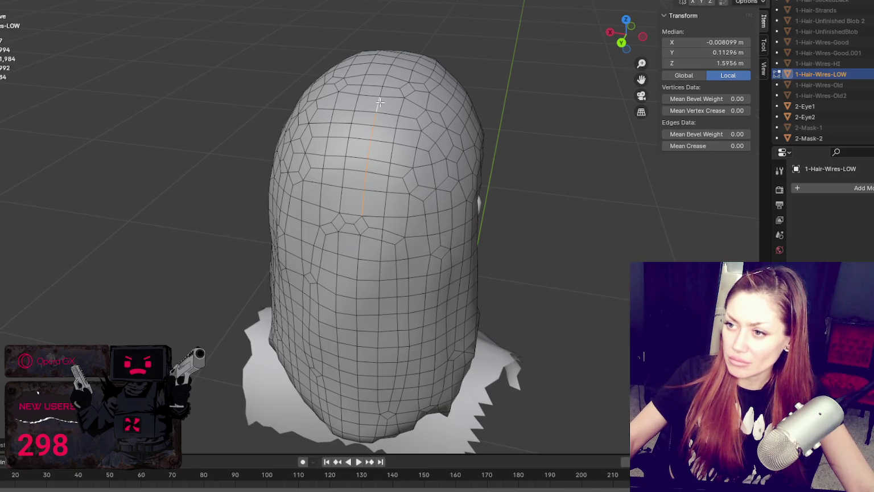
mouse_move(375, 103)
middle_down()
mouse_move(451, 171)
mouse_move(559, 162)
mouse_move(412, 160)
middle_up()
click(591, 172)
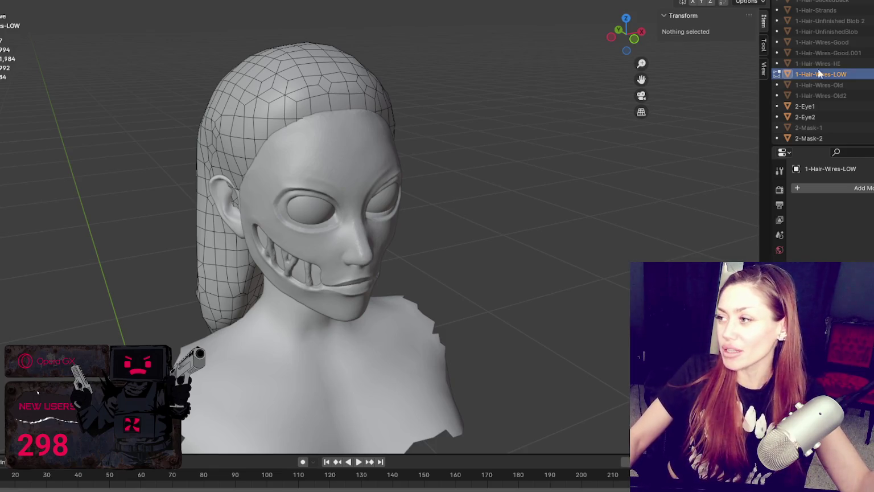
Hide 1-Hair-Wires-LOW, show 1-Hair-Wires-HI, and switch to the UV Editing workspace.
click(871, 73)
click(871, 64)
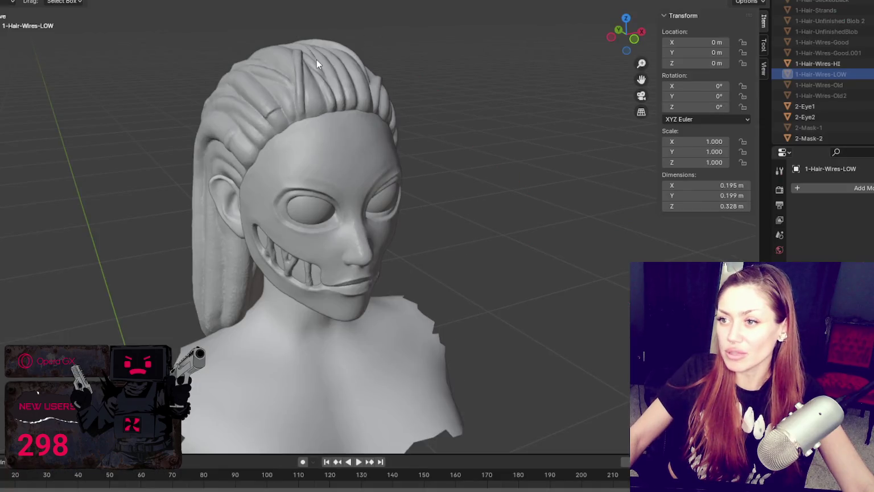
click(317, 59)
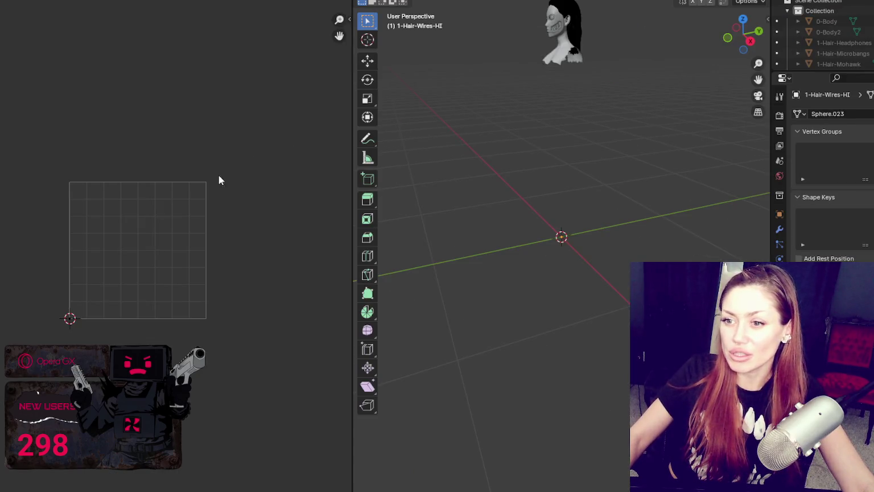
Browse the UV menu, then pan and zoom to centre the head.
click(105, 2)
mouse_move(130, 2)
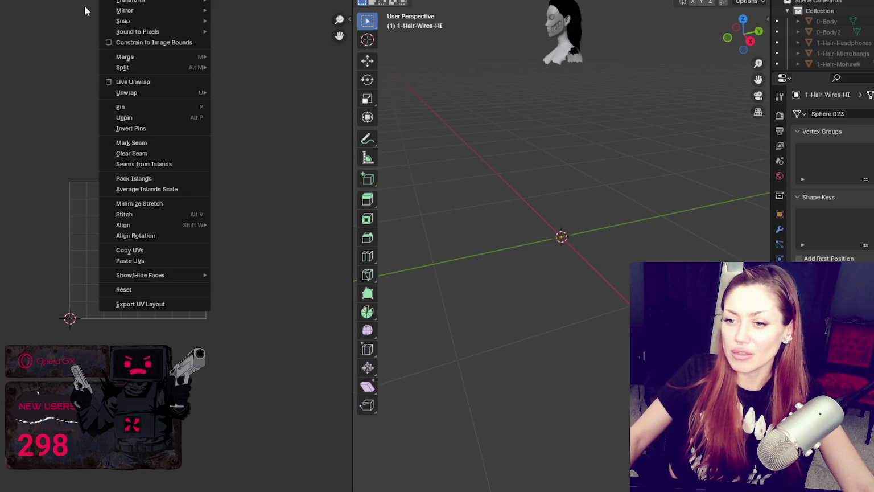
click(98, 197)
shift+middle_drag(564, 34, 569, 159)
scroll(571, 154, up, 2)
scroll(571, 155, up, 2)
scroll(587, 176, up, 2)
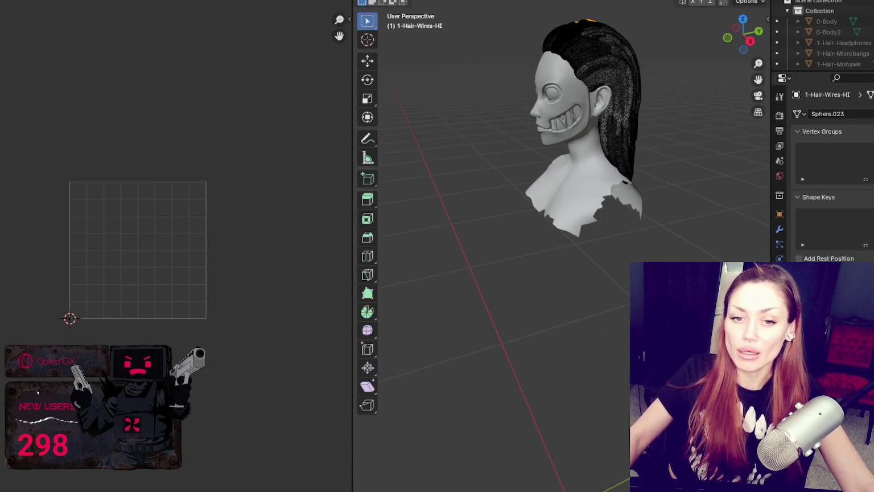
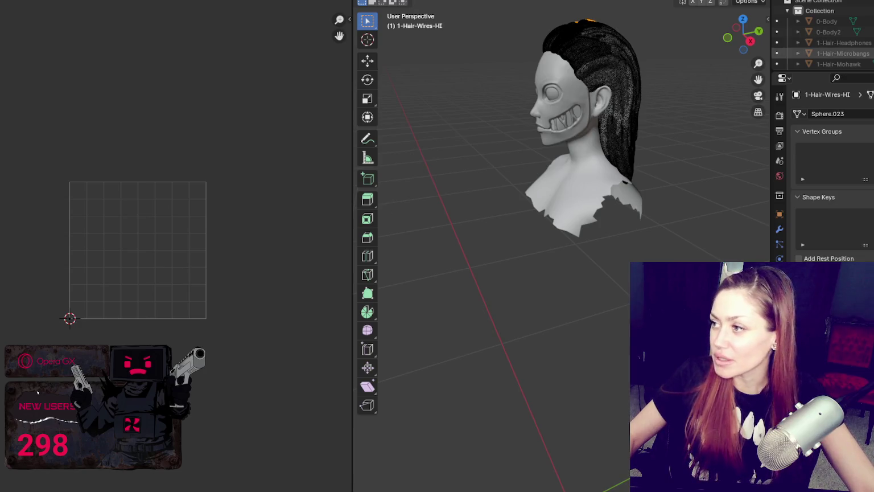
Enlarge the Outliner, switch to the Layout workspace, and open the Add Modifier list for 1-Hair-Wires-HI.
drag(822, 70, 822, 217)
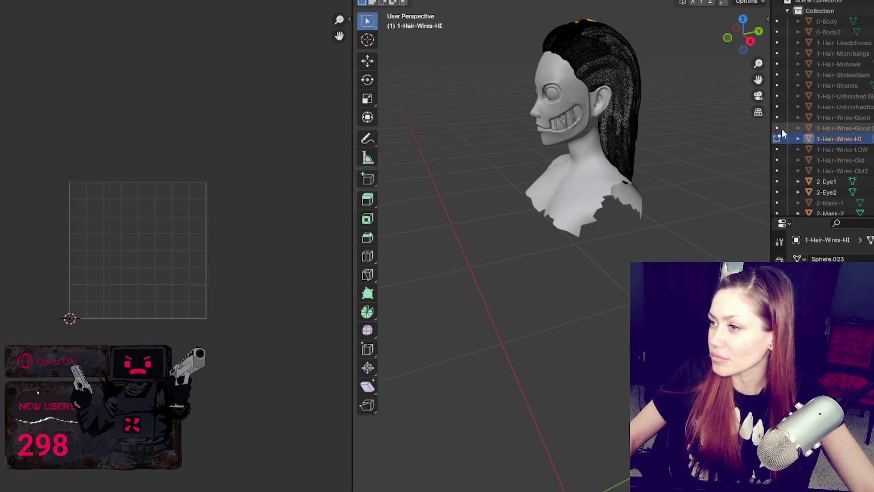
click(113, 6)
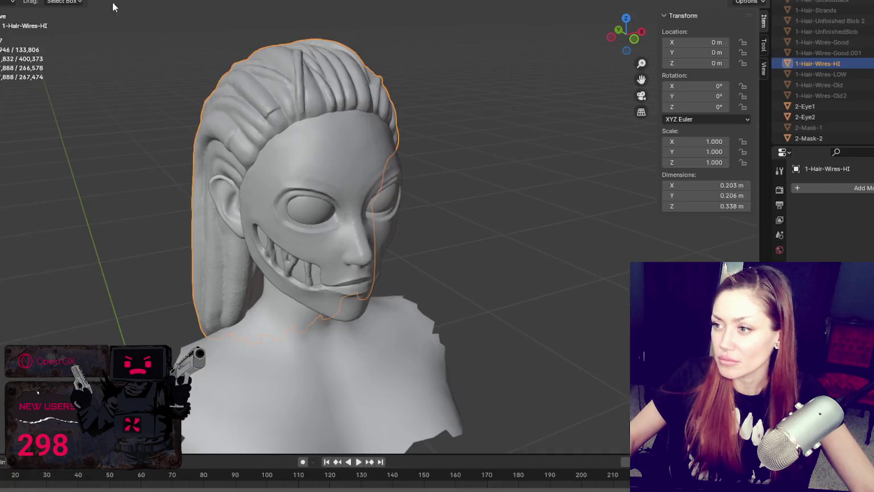
click(821, 186)
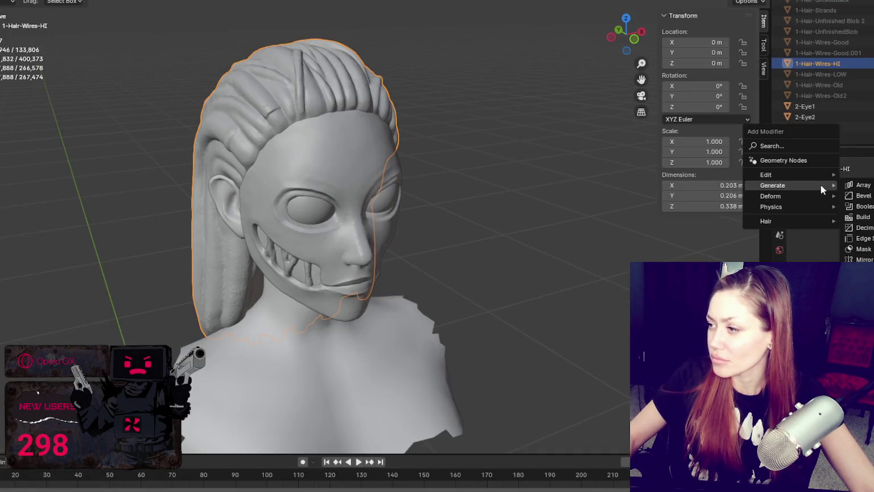
mouse_move(792, 174)
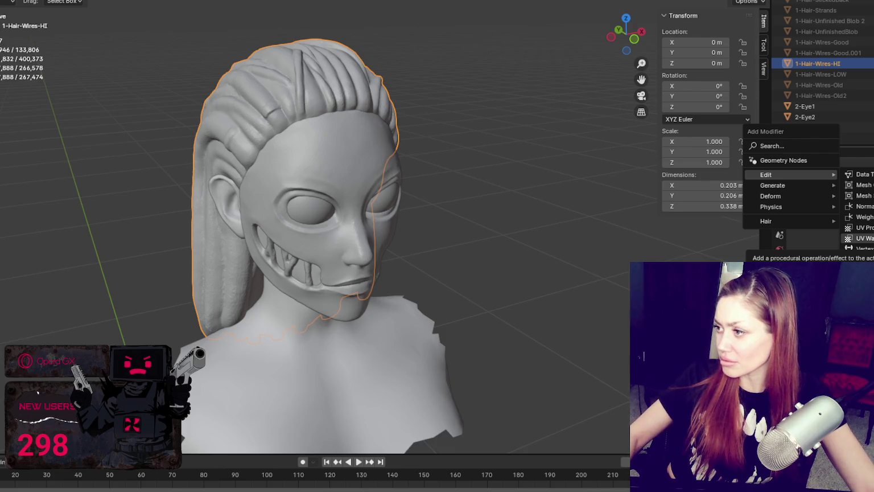
Add a UV Project modifier to 1-Hair-Wires-HI with UV Map set to UVMap, and unhide 1-Hair-Wires-LOW.
click(857, 228)
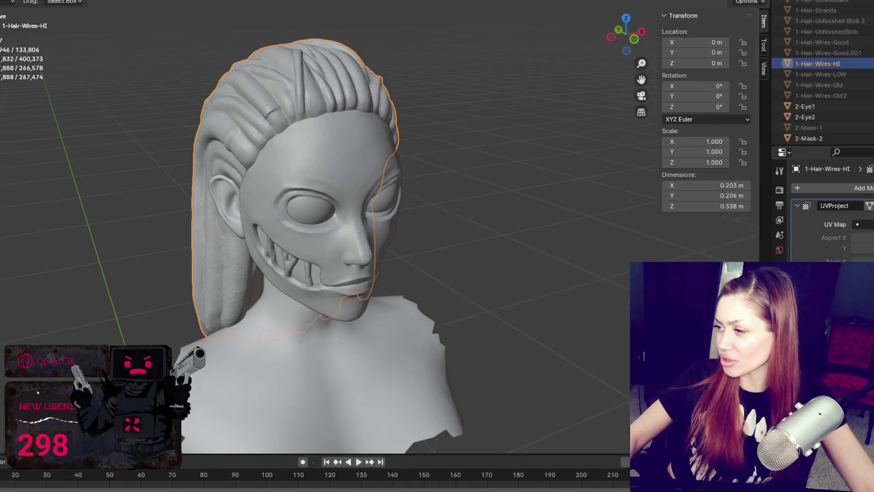
click(862, 225)
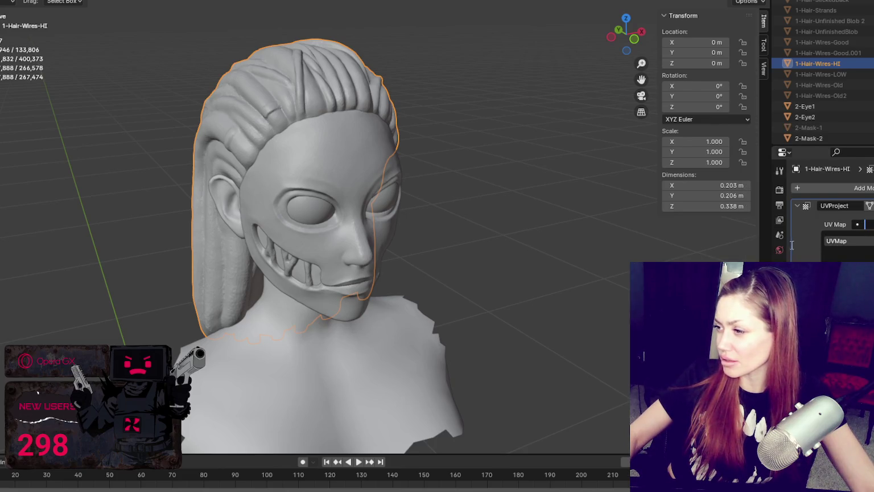
click(854, 240)
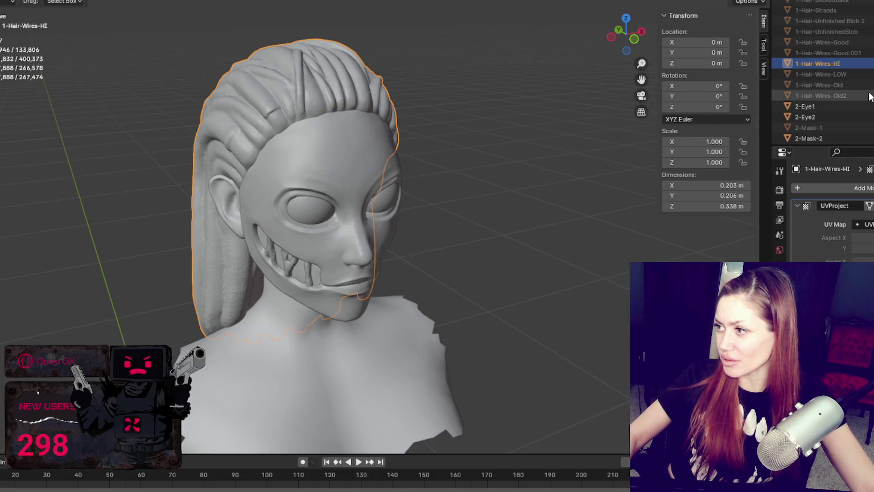
click(871, 74)
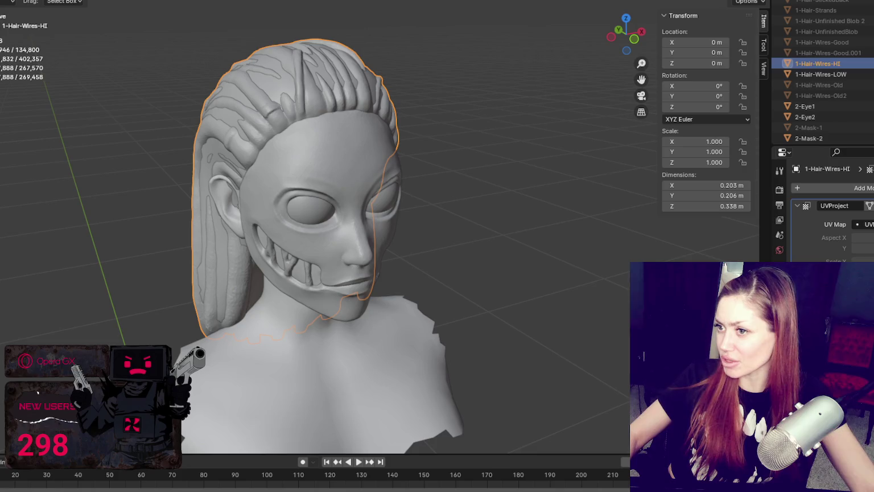
Select 1-Hair-Wires-LOW and add a UV Project modifier to it from the Edit category.
click(870, 74)
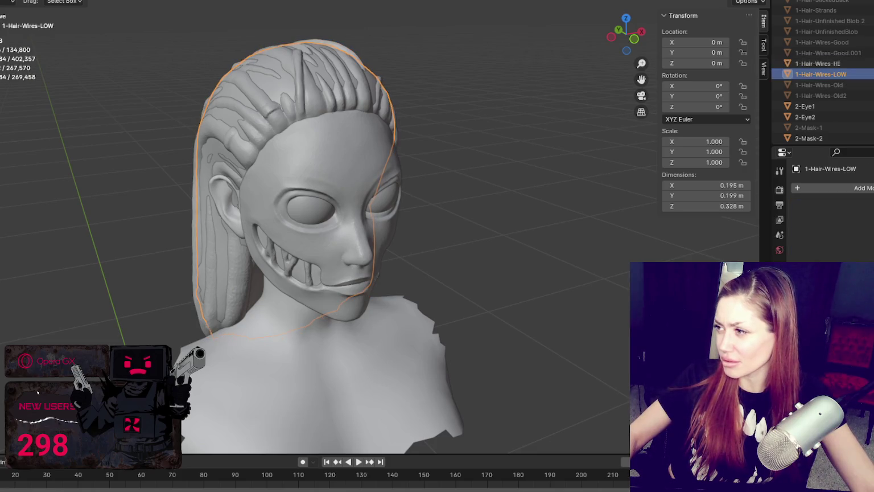
click(869, 188)
mouse_move(815, 187)
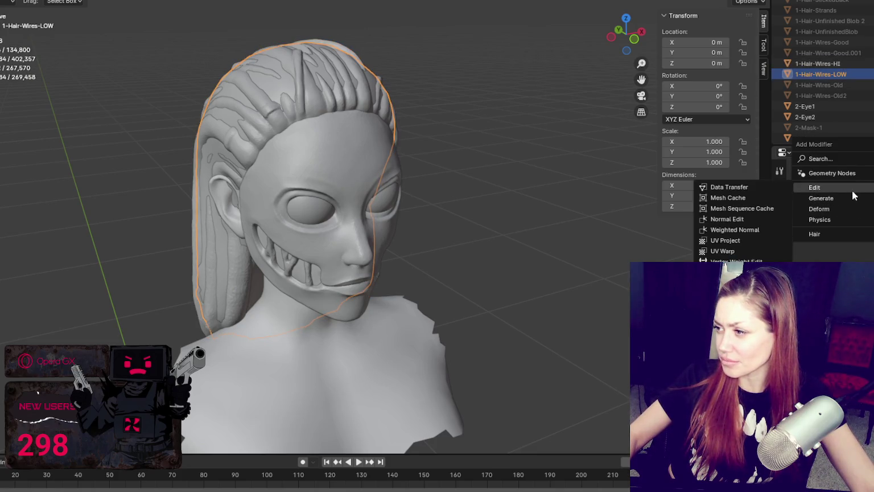
click(739, 239)
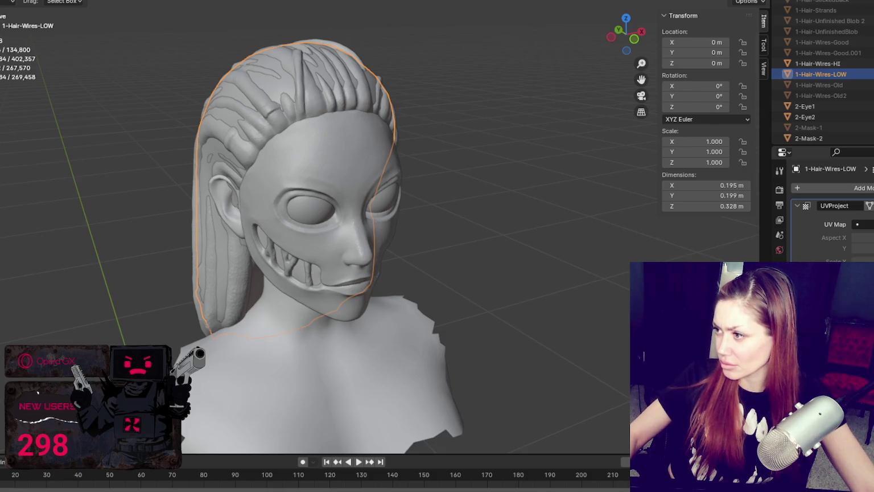
Remove the extra modifier, toggle the HI hair's visibility, and keep its projection UV map as UVMap.
key(ctrl+x)
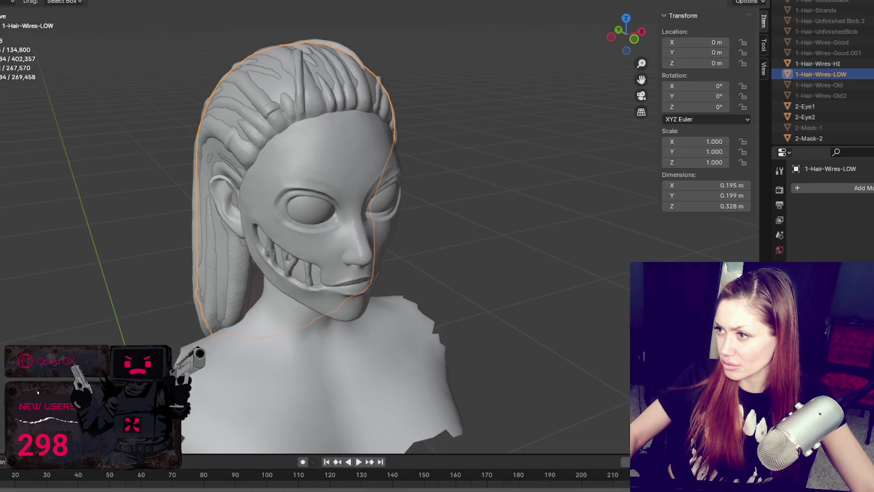
key(h)
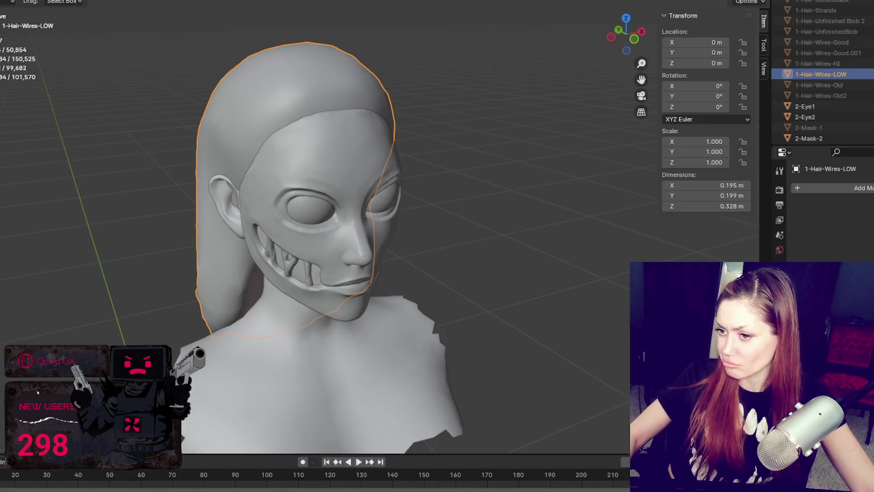
key(alt+h)
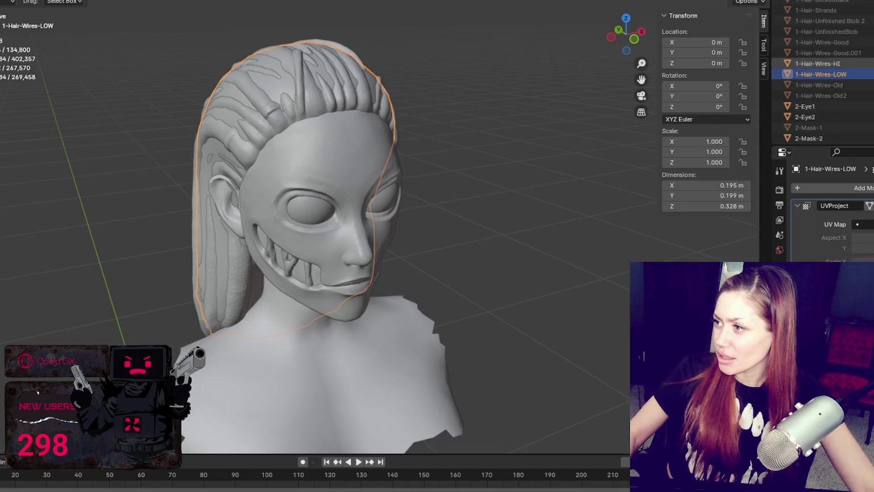
click(818, 63)
click(865, 225)
click(836, 240)
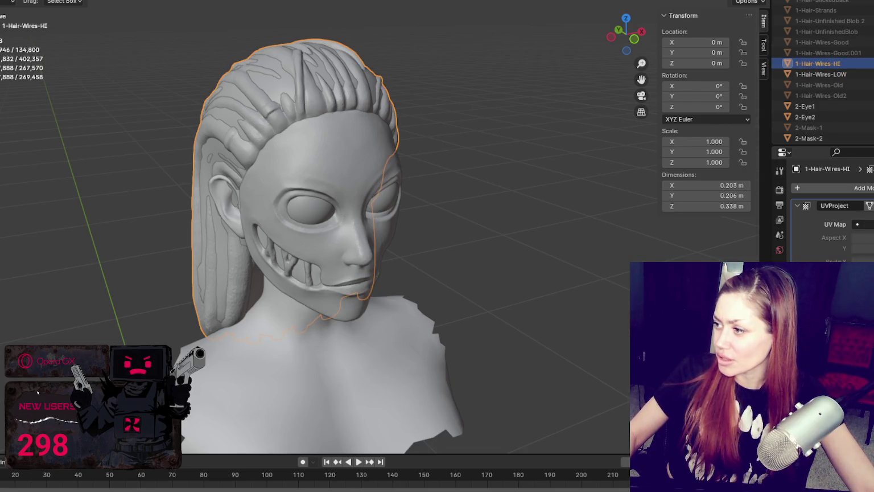
Orbit to a side profile of the head and hide both the HI and LOW hair meshes.
click(472, 215)
mouse_move(472, 215)
middle_down()
mouse_move(496, 254)
mouse_move(468, 259)
middle_up()
mouse_move(451, 188)
middle_down()
mouse_move(452, 218)
mouse_move(363, 194)
middle_up()
click(279, 165)
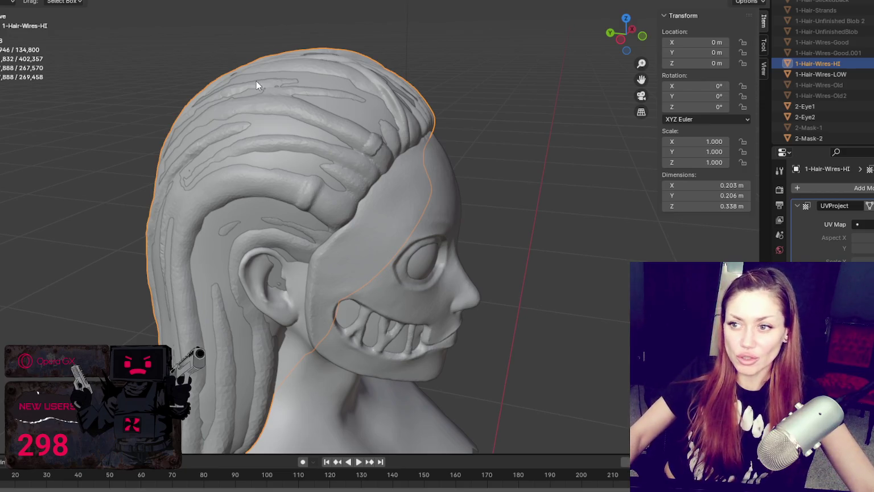
key(h)
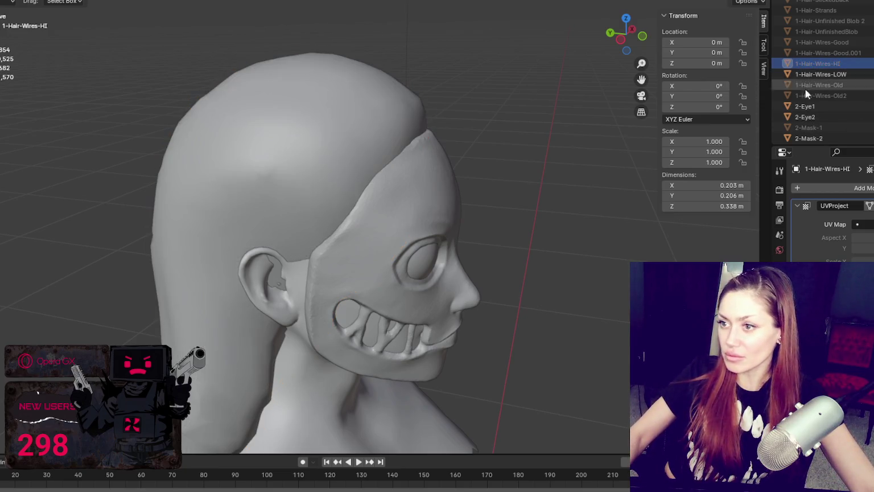
click(388, 90)
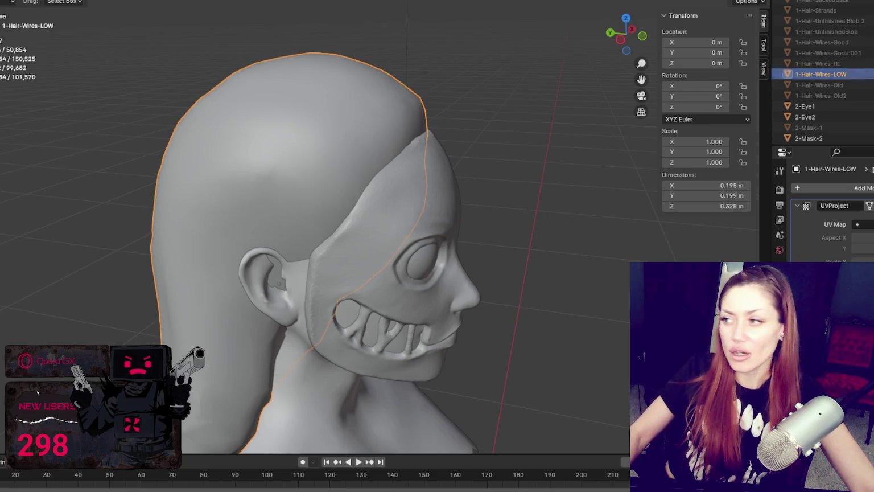
key(h)
Hide the HI hair again, make 1-Hair-Wires-LOW active, and switch to the UV Editing workspace.
click(818, 63)
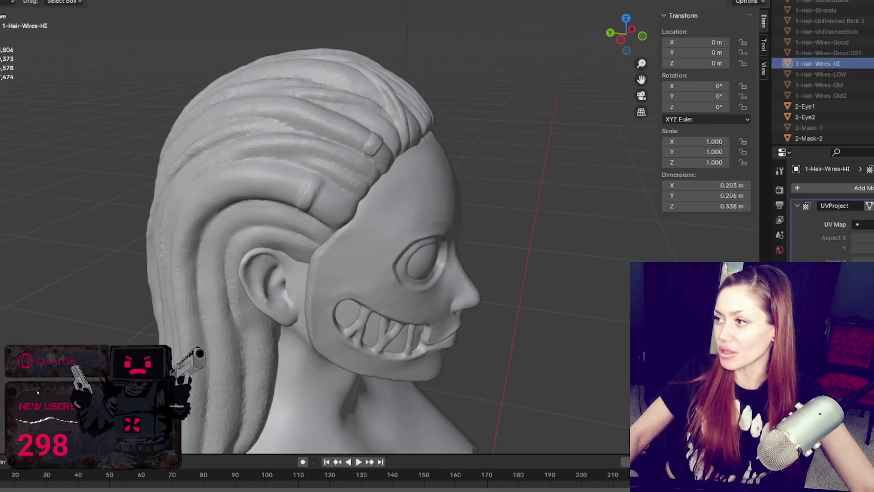
key(h)
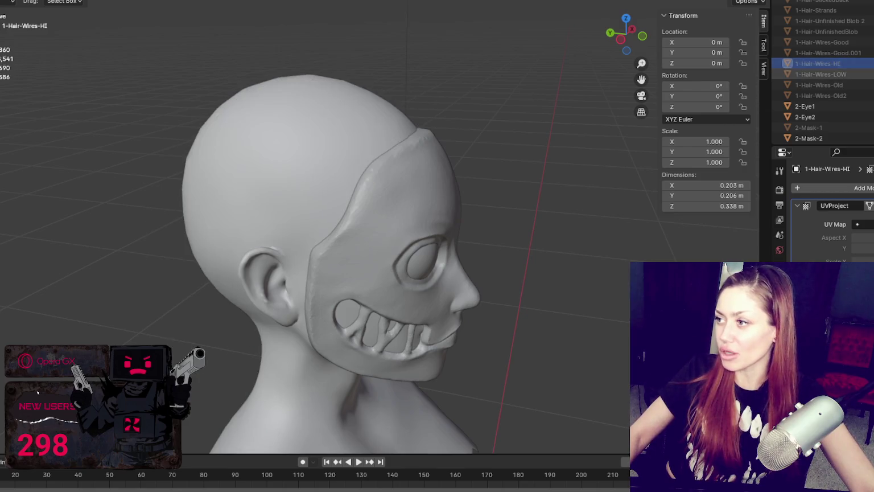
click(821, 74)
key(ctrl+Page_Down)
scroll(825, 114, down, 2)
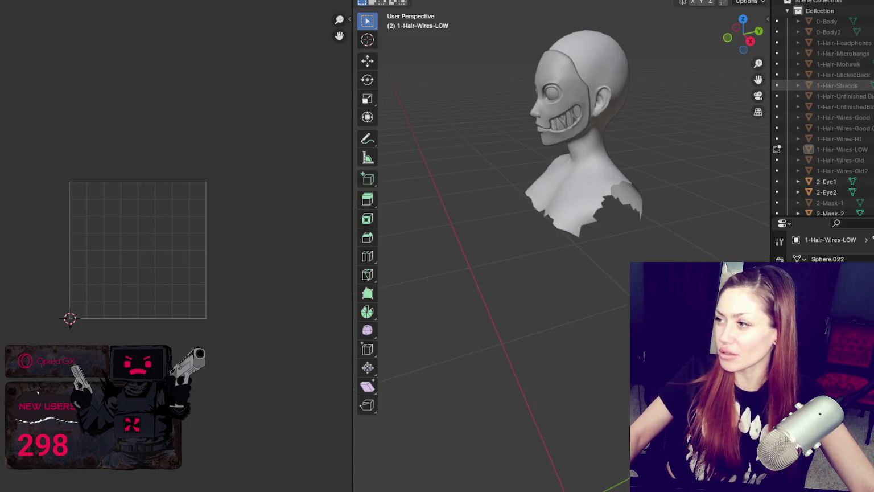
Unhide 1-Hair-Wires-LOW from the Outliner's eye icon.
scroll(825, 114, down, 2)
scroll(825, 114, down, 2)
scroll(825, 114, down, 2)
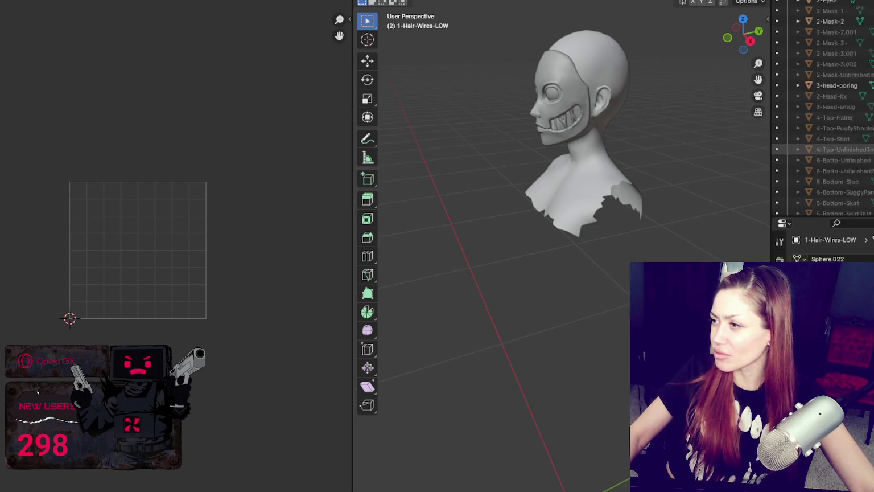
scroll(777, 149, up, 5)
scroll(777, 149, up, 3)
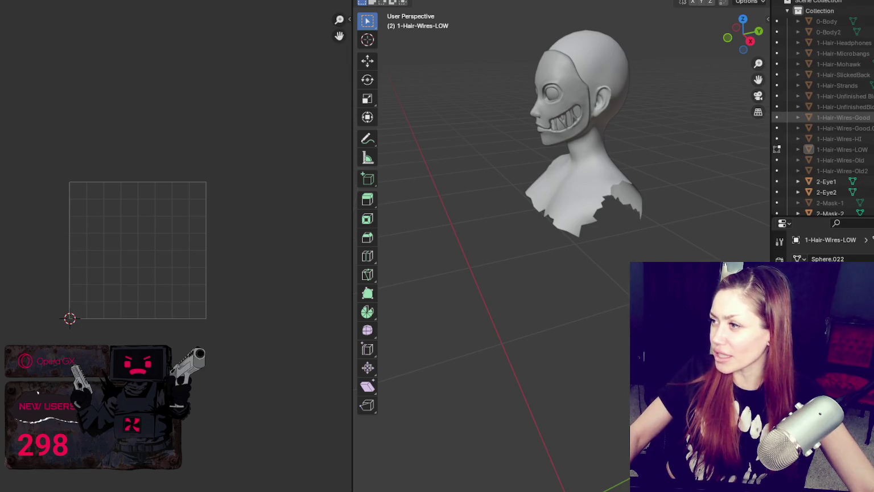
click(777, 149)
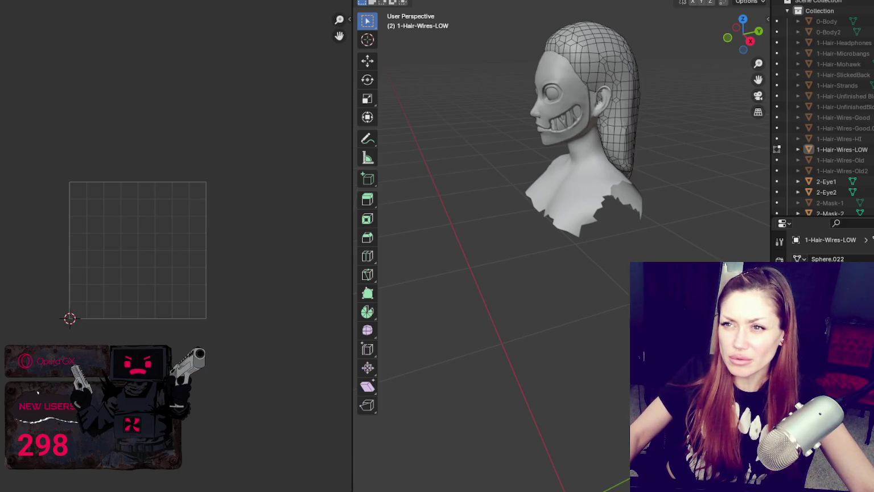
scroll(137, 239, up, 4)
Browse the Texture Paint and Shading workspaces, framing the hair in a three-quarter front view.
key(ctrl+Page_Down)
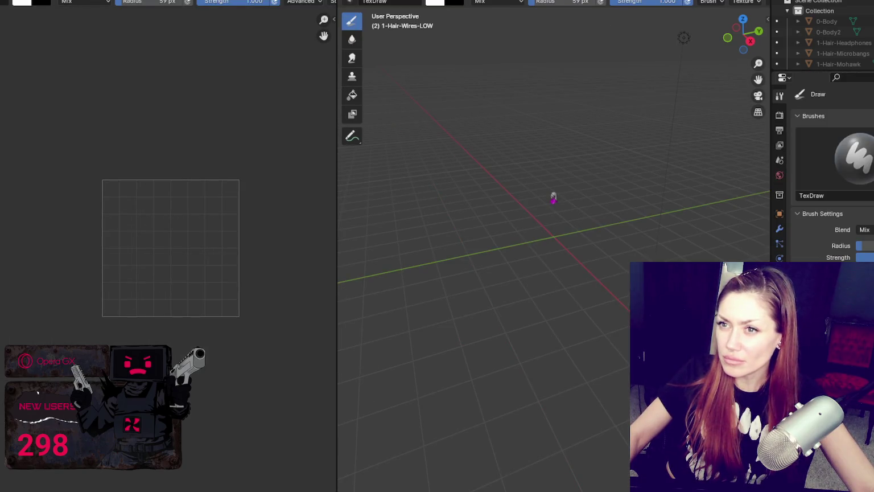
key(ctrl+Page_Down)
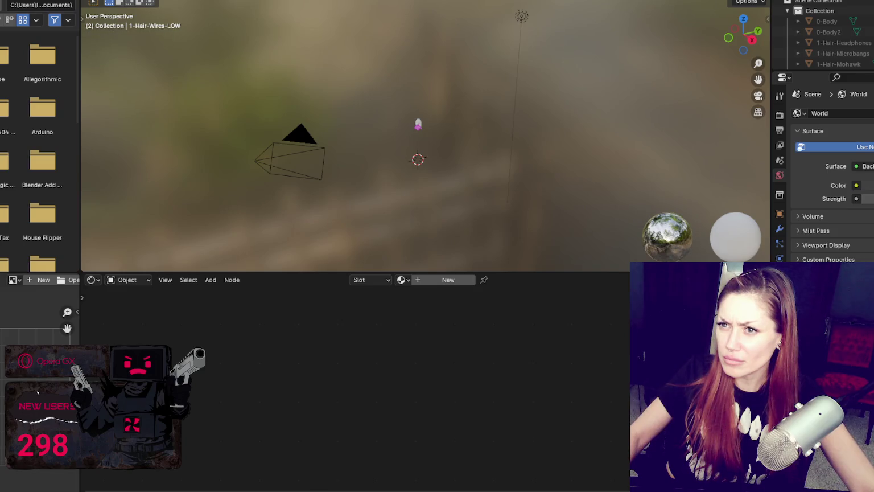
key(KP_Decimal)
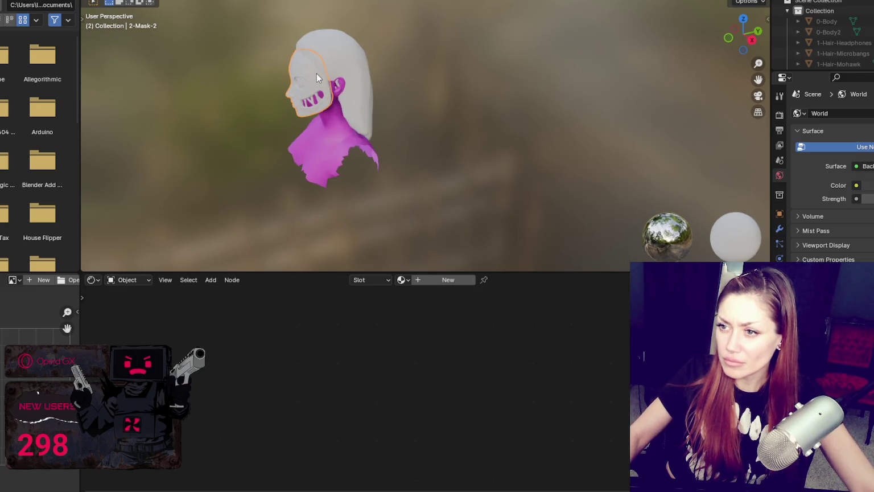
middle_drag(339, 41, 431, 92)
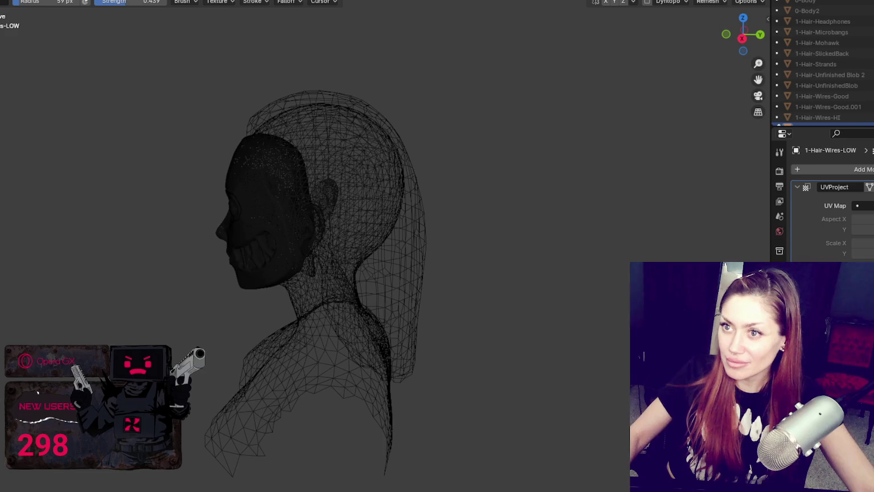
scroll(825, 106, down, 2)
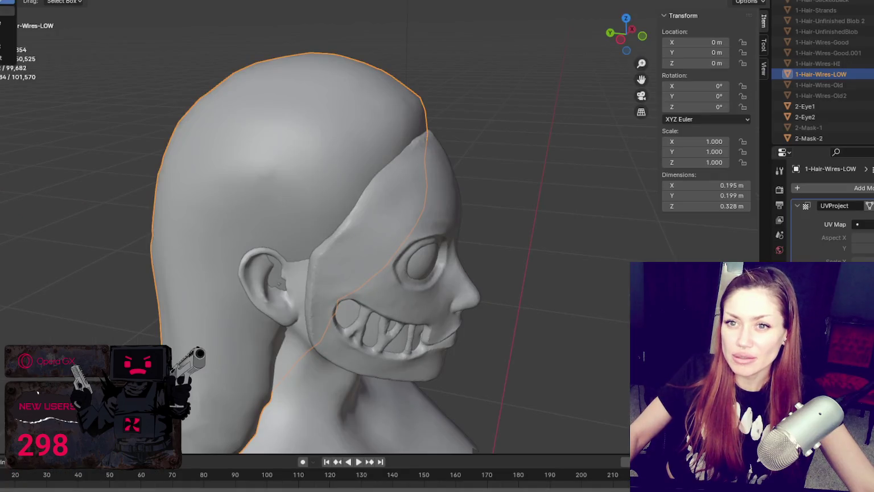
Enter Edit Mode on 1-Hair-Wires-LOW and select all of its geometry.
key(Tab)
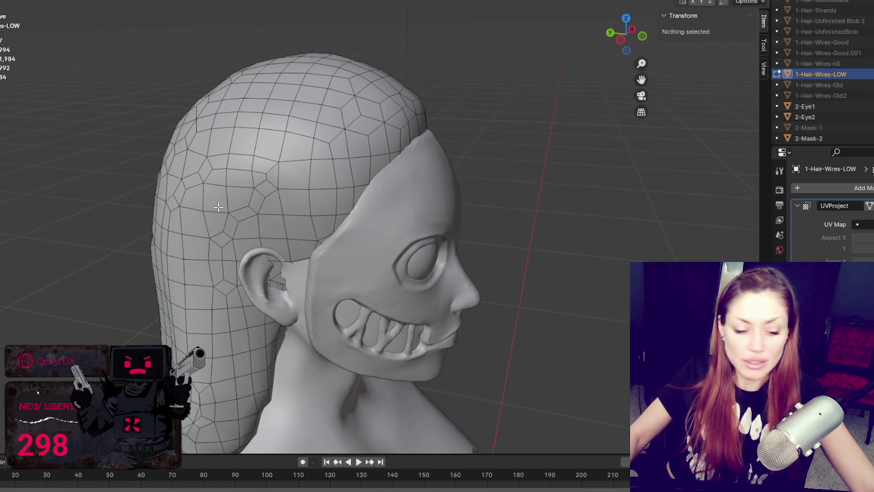
scroll(217, 206, down, 2)
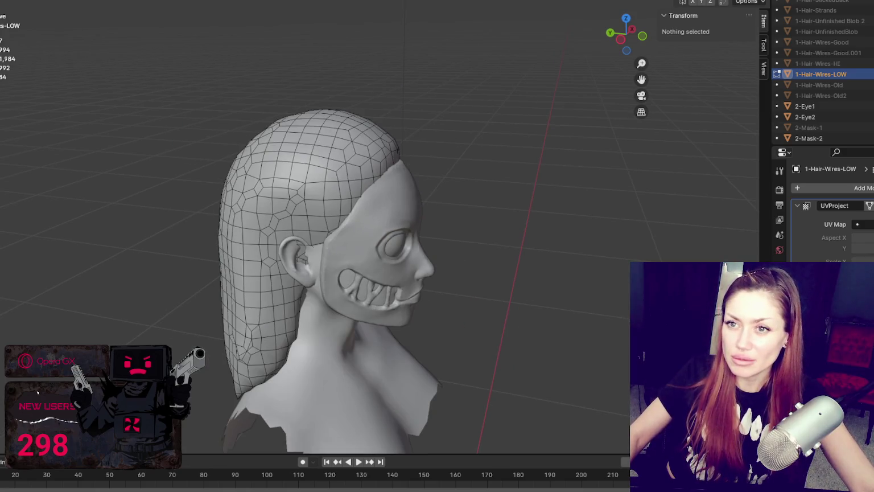
key(ctrl+e)
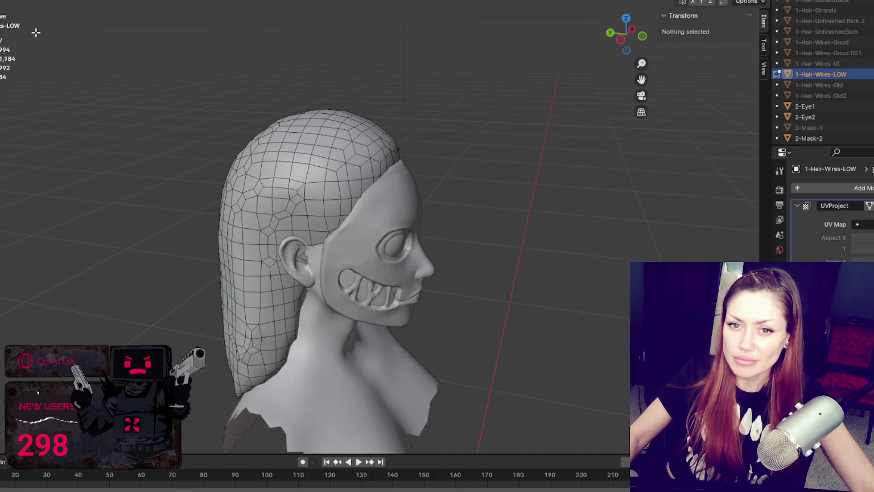
key(a)
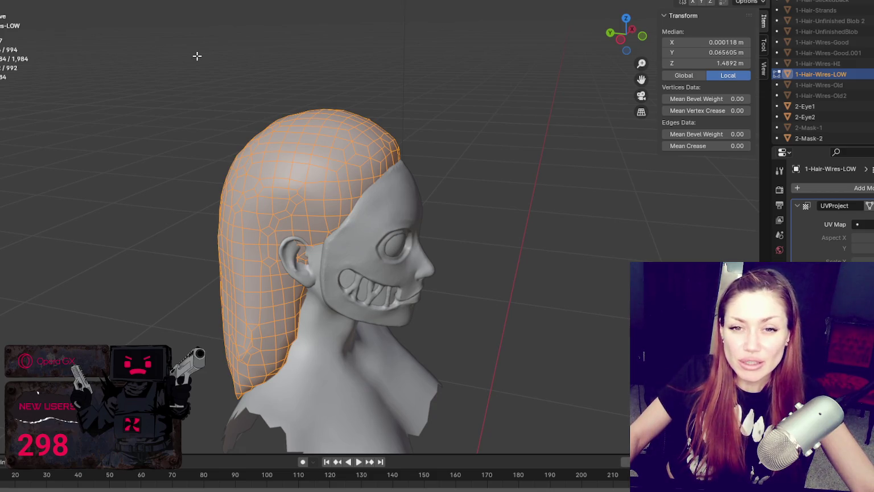
Unwrap the low-poly hair's UVs with U > Unwrap, then orbit around the hair to inspect its edges.
key(u)
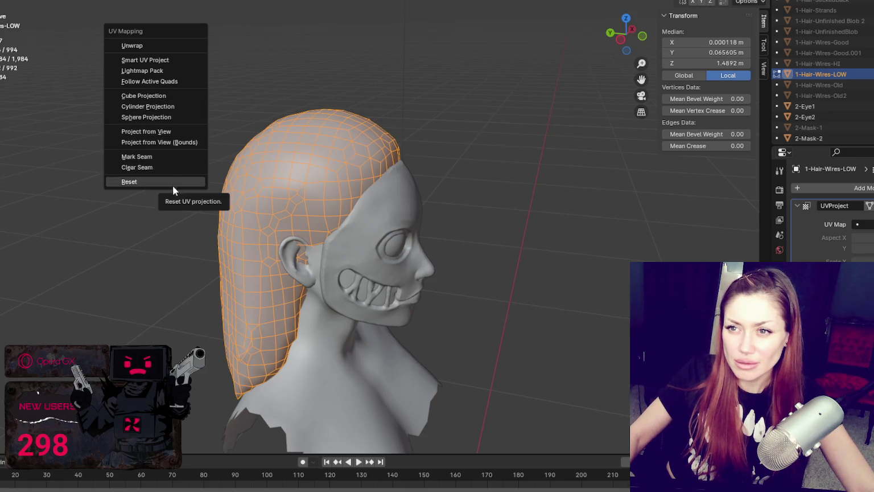
click(166, 46)
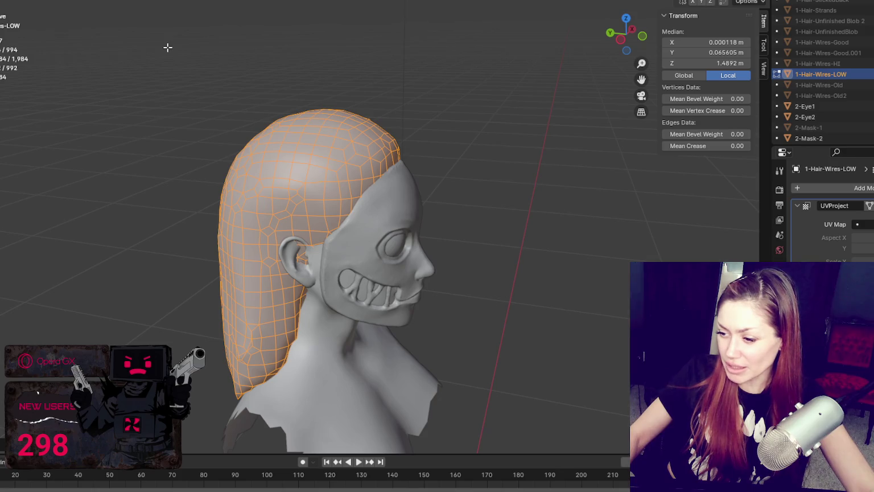
mouse_move(206, 55)
middle_down()
mouse_move(324, 61)
mouse_move(351, 52)
middle_up()
mouse_move(463, 107)
middle_down()
mouse_move(477, 104)
mouse_move(302, 92)
mouse_move(367, 94)
mouse_move(367, 122)
mouse_move(335, 72)
mouse_move(513, 148)
mouse_move(628, 107)
mouse_move(575, 88)
mouse_move(342, 90)
middle_up()
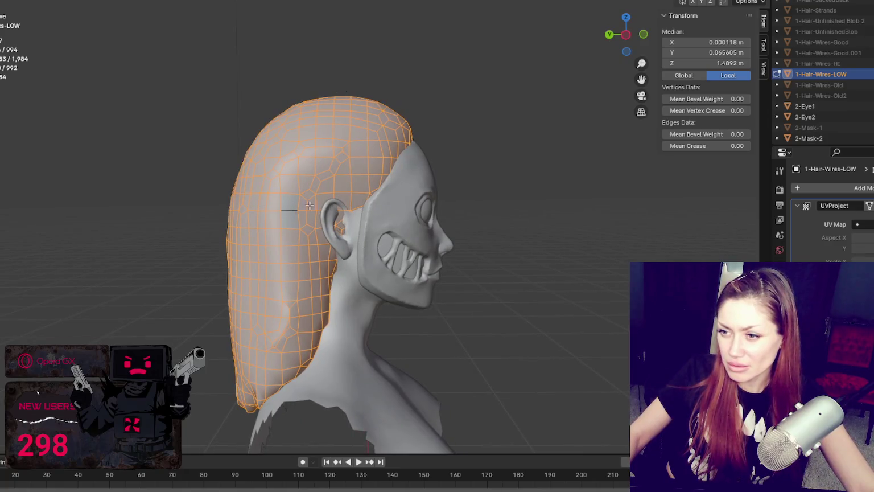
click(289, 210)
middle_drag(275, 211, 495, 214)
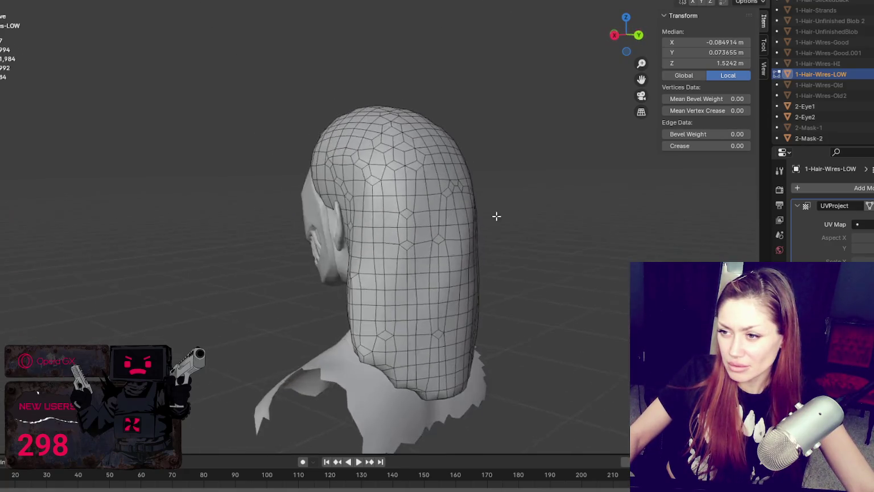
Select a horizontal edge loop and several edges along the side and back of the hair.
alt+click(358, 211)
middle_drag(357, 210, 317, 217)
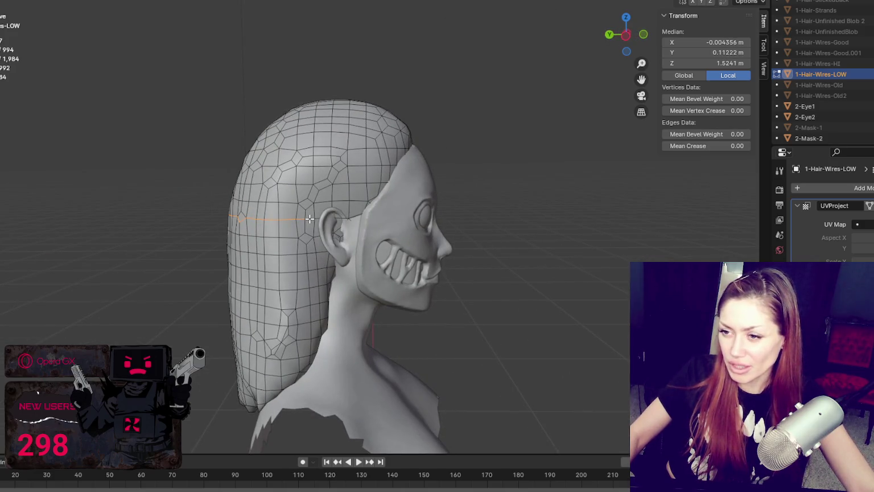
click(291, 219)
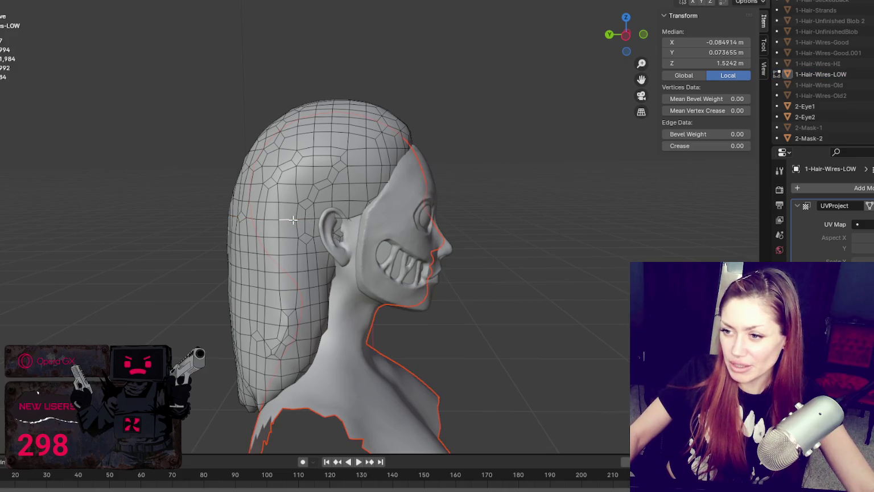
click(498, 184)
click(268, 220)
click(264, 228)
click(288, 224)
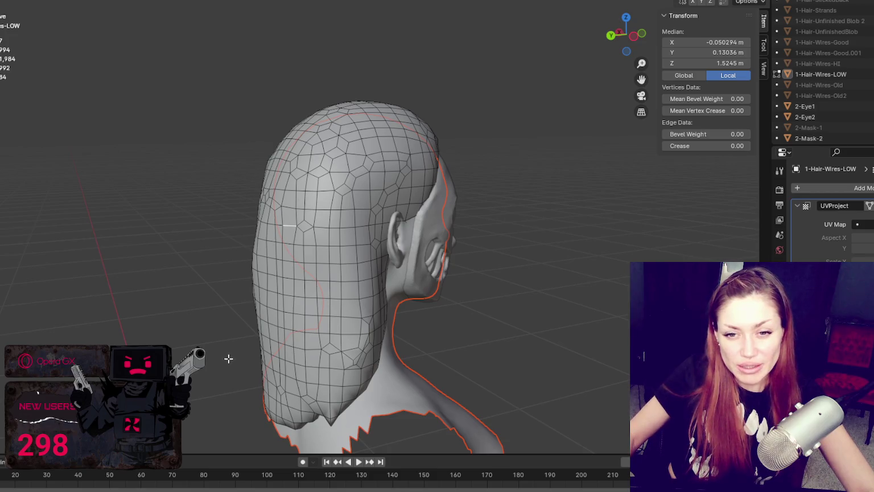
mouse_move(419, 80)
middle_down()
mouse_move(384, 84)
mouse_move(417, 83)
middle_up()
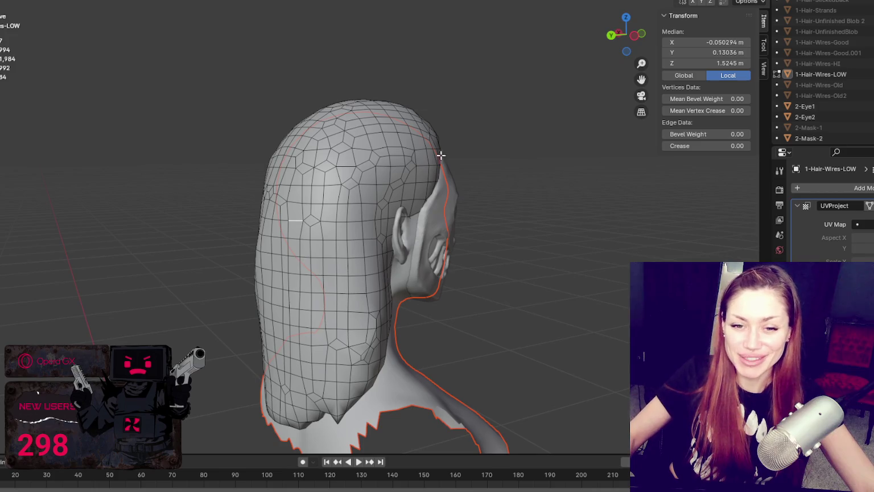
mouse_move(464, 129)
middle_down()
mouse_move(542, 111)
mouse_move(351, 131)
mouse_move(501, 131)
mouse_move(373, 98)
middle_up()
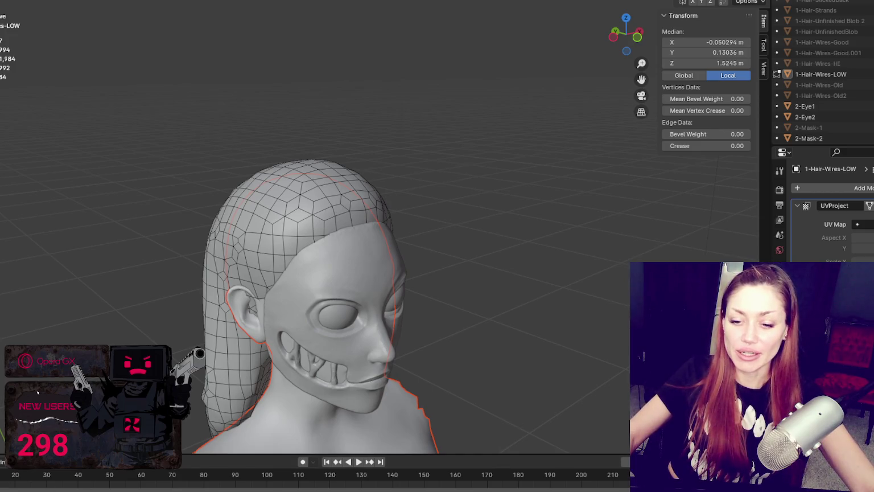
key(super)
key(super)
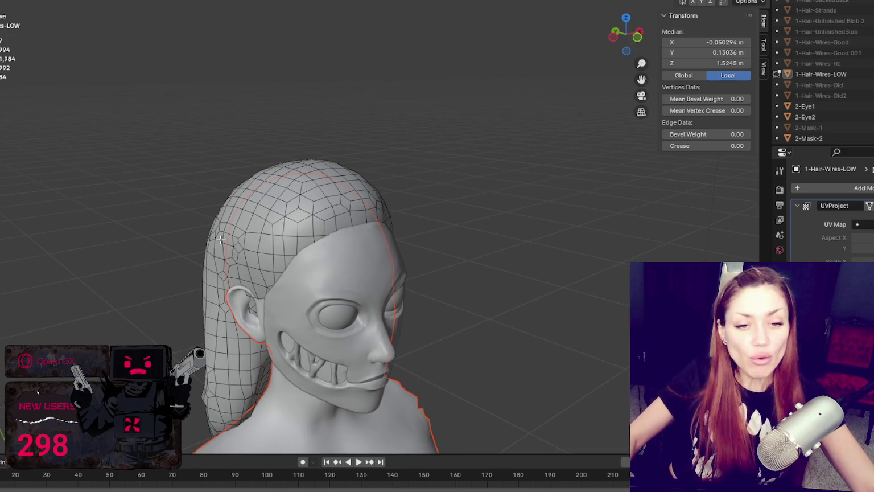
scroll(290, 203, up, 1)
scroll(297, 171, up, 2)
scroll(305, 135, up, 1)
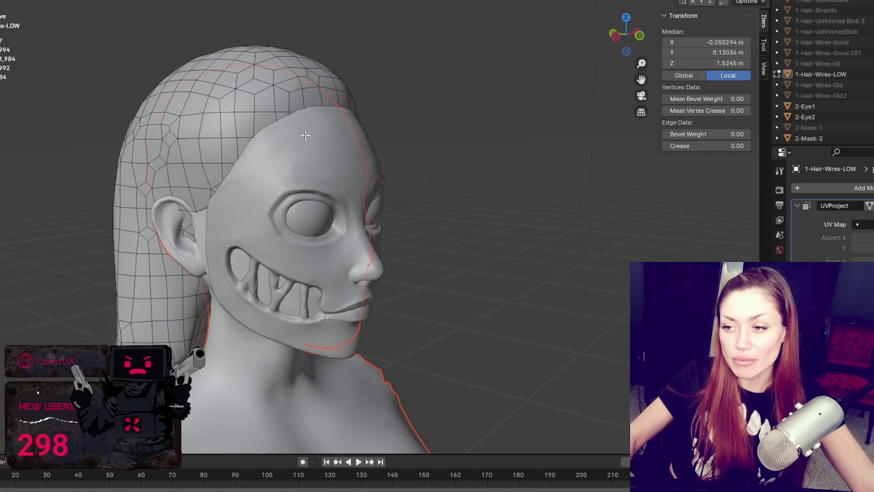
click(322, 225)
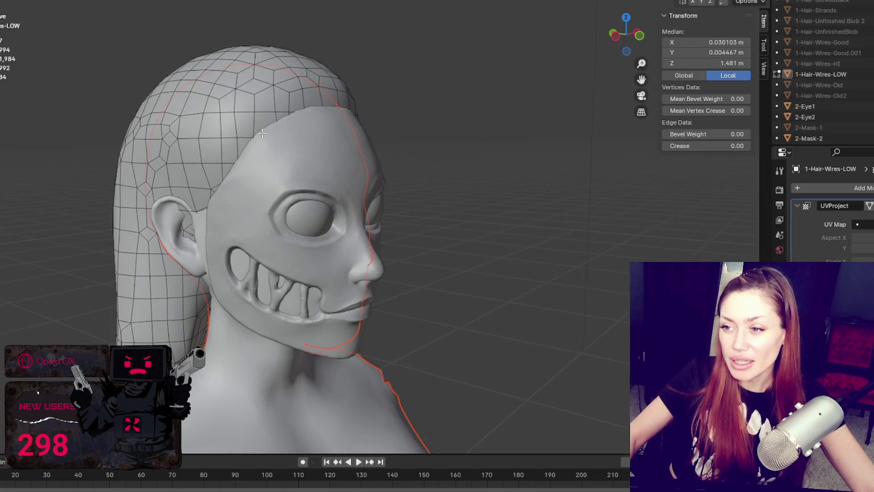
scroll(322, 147, up, 2)
middle_drag(280, 119, 230, 113)
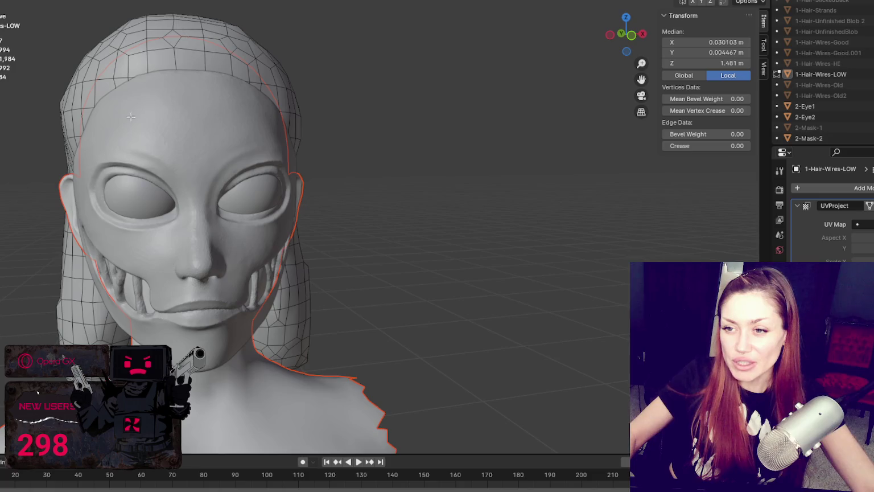
scroll(172, 154, up, 2)
mouse_move(189, 174)
middle_down()
mouse_move(196, 125)
mouse_move(297, 119)
middle_up()
scroll(165, 117, up, 2)
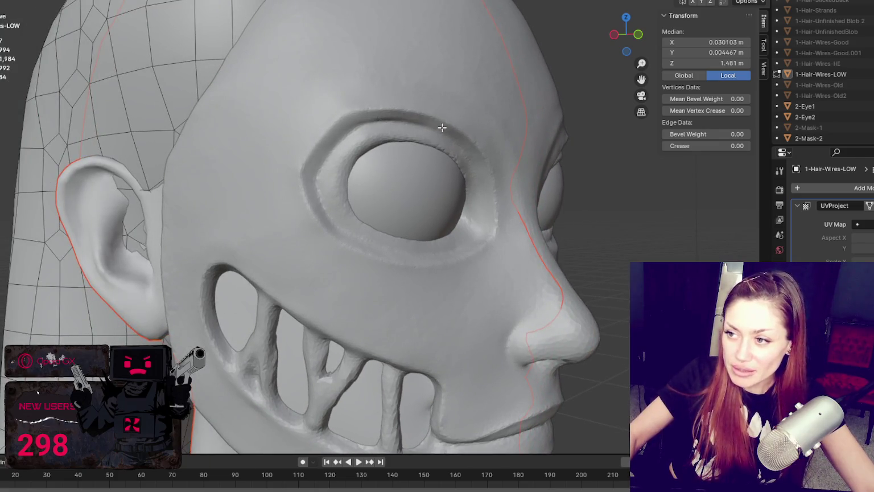
middle_drag(356, 183, 366, 127)
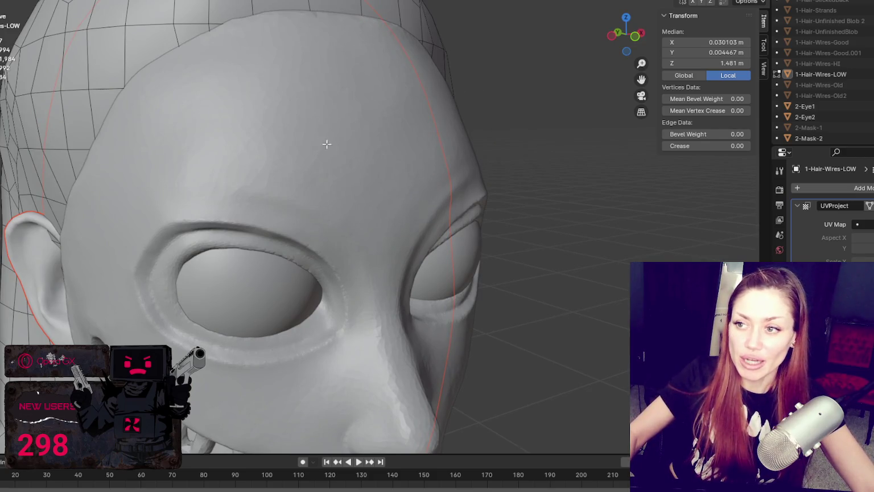
scroll(299, 218, down, 3)
mouse_move(306, 92)
middle_down()
mouse_move(319, 114)
mouse_move(297, 131)
mouse_move(360, 131)
mouse_move(350, 91)
mouse_move(474, 142)
mouse_move(424, 133)
middle_up()
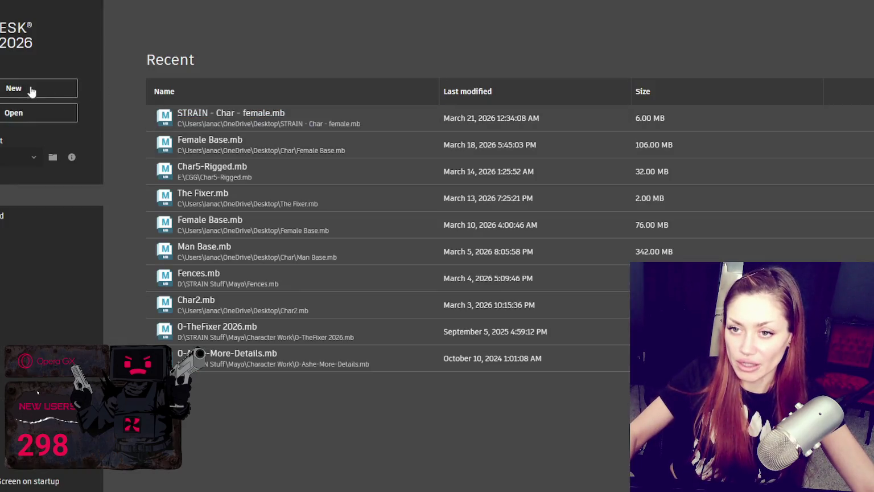
Create an empty new Maya scene and zoom and tumble around the ground grid.
click(39, 88)
scroll(301, 225, up, 5)
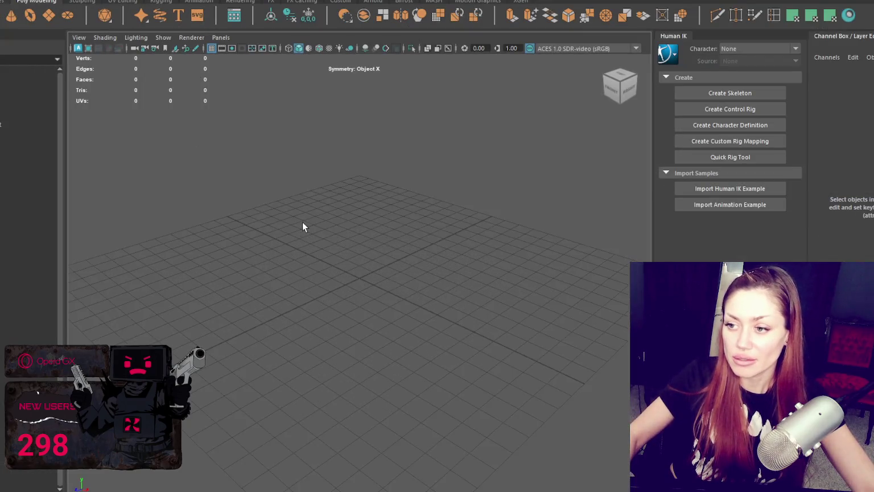
mouse_move(301, 227)
alt+mouse_down()
mouse_move(374, 242)
mouse_move(370, 221)
mouse_move(348, 227)
alt+mouse_up()
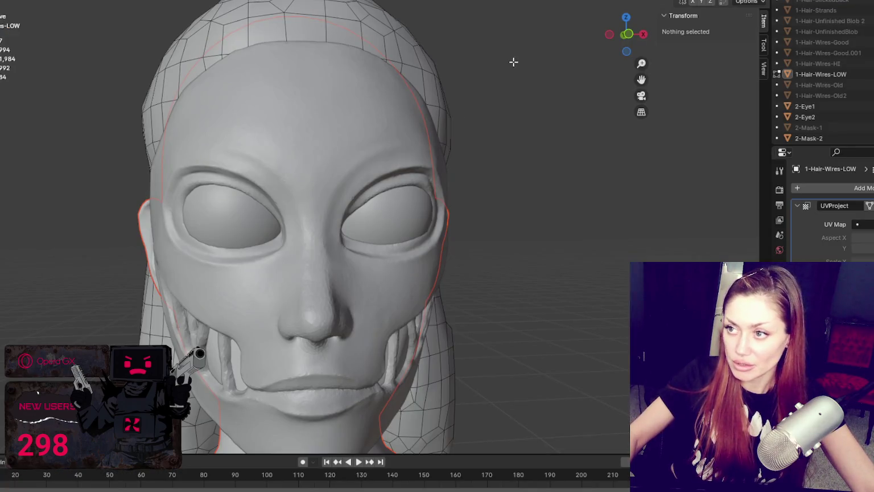
Select 1-Hair-Wires-HI, 1-Hair-Wires-LOW and 2-Mask-2 together in the Outliner.
key(a)
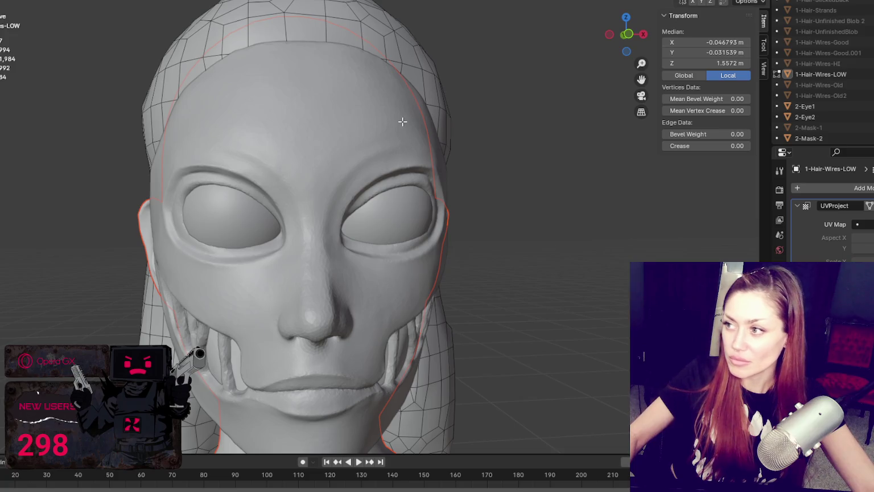
scroll(854, 106, down, 2)
click(847, 113)
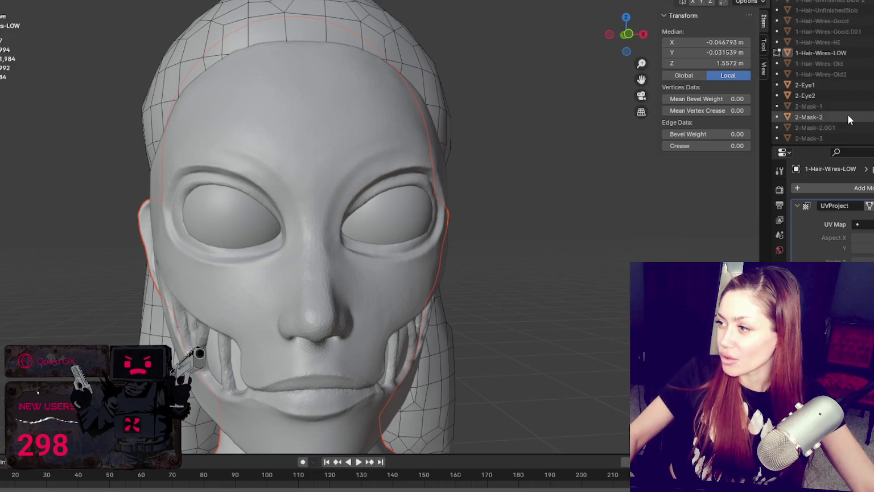
mouse_move(441, 93)
middle_down()
mouse_move(380, 109)
mouse_move(386, 100)
mouse_move(433, 108)
middle_up()
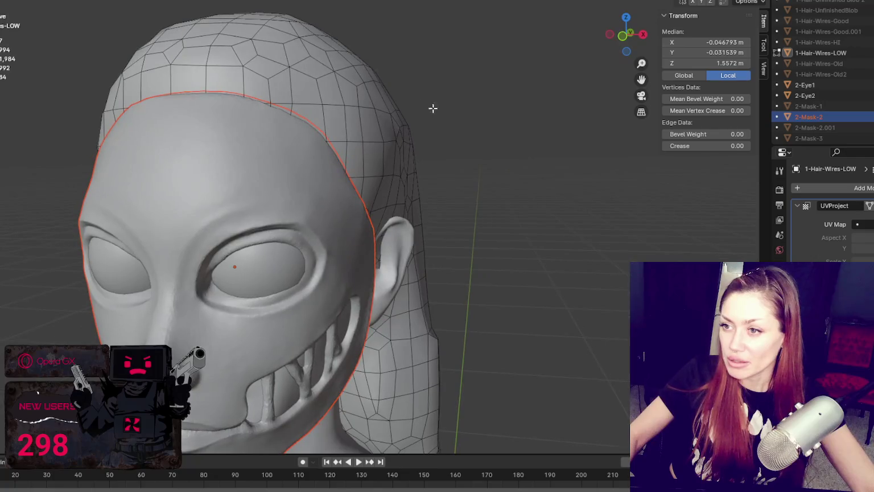
click(851, 42)
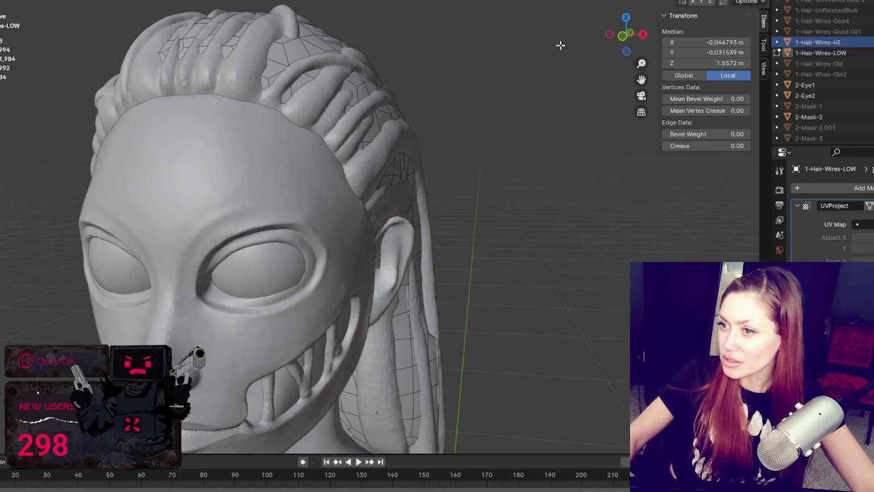
ctrl+click(847, 53)
ctrl+click(839, 116)
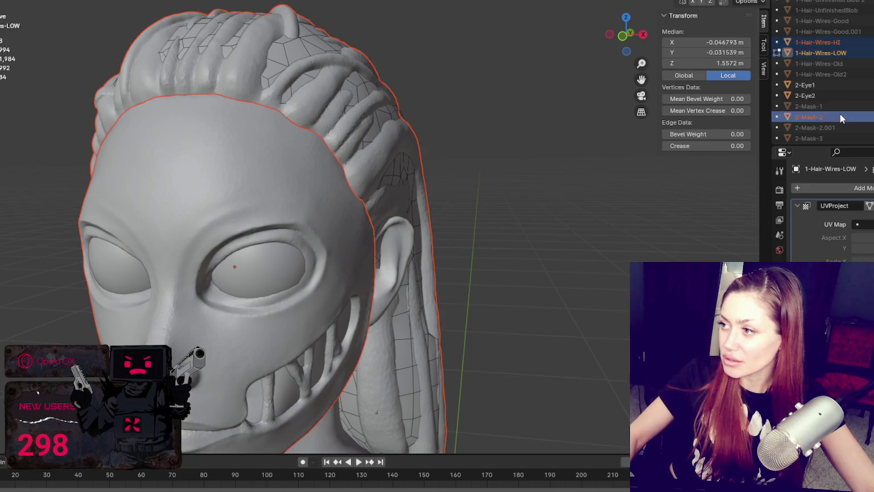
scroll(829, 103, down, 5)
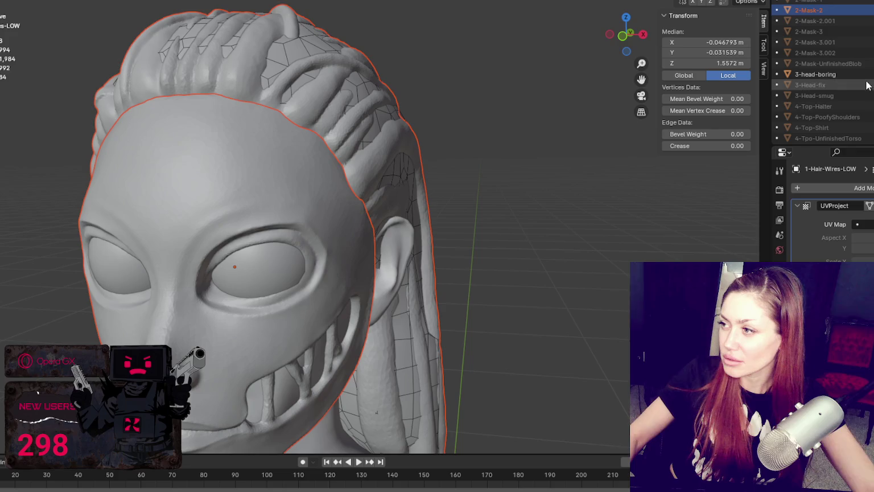
scroll(867, 85, up, 2)
scroll(842, 108, up, 2)
scroll(488, 127, down, 3)
middle_drag(488, 127, 350, 146)
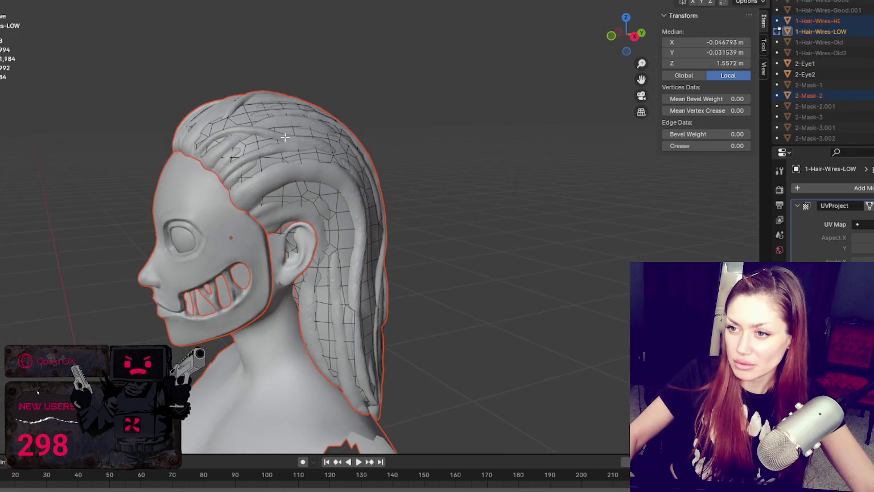
scroll(853, 80, up, 2)
Toggle the LOW hair's visibility, then select both hair meshes, 2-Mask-2 and 2-Eye2 together.
click(859, 81)
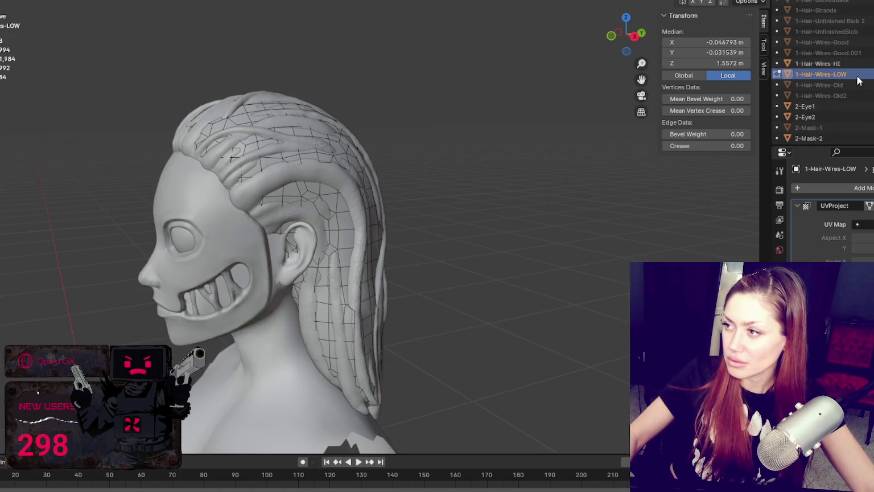
key(h)
key(alt+h)
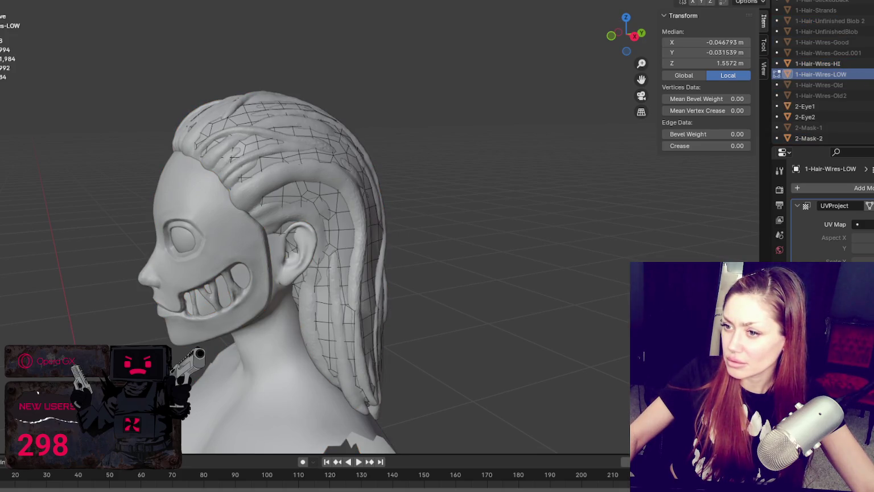
click(853, 64)
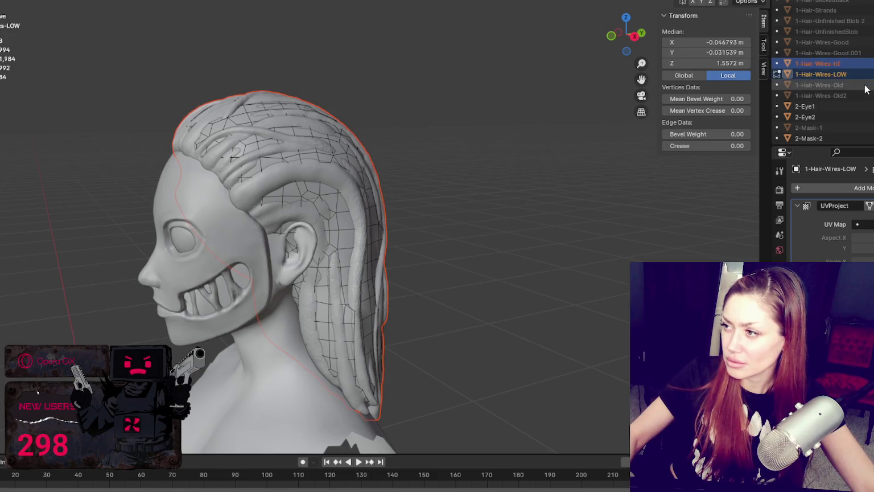
scroll(856, 63, down, 2)
ctrl+click(858, 32)
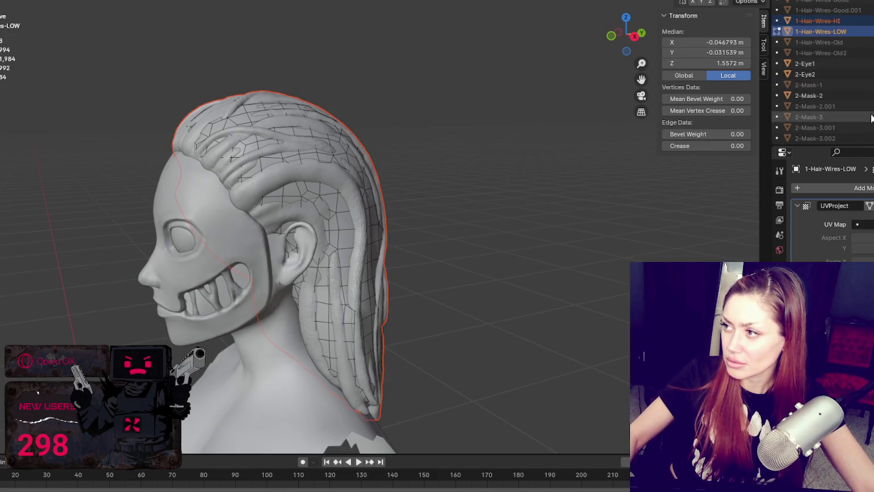
ctrl+click(856, 95)
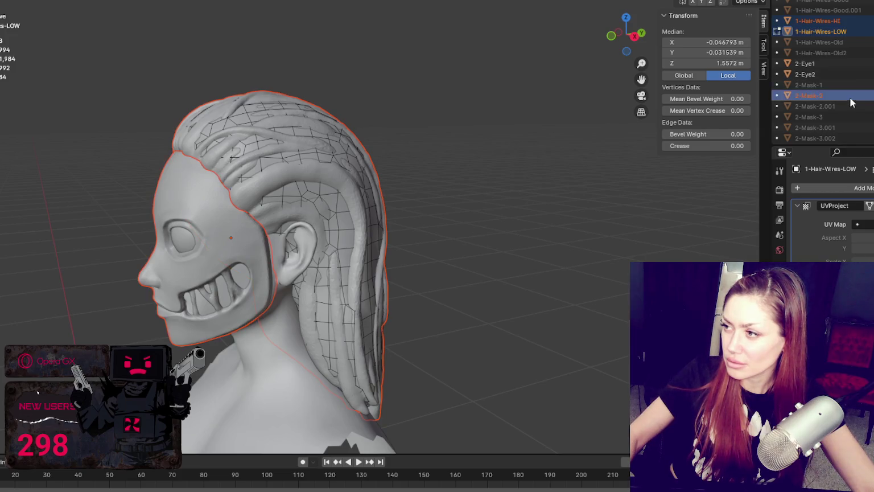
ctrl+click(856, 74)
Export the hair, mask, both eyes and 3-head-boring as a selected-objects FBX to the Desktop, then return to Maya.
ctrl+click(857, 64)
scroll(856, 64, down, 2)
ctrl+click(857, 117)
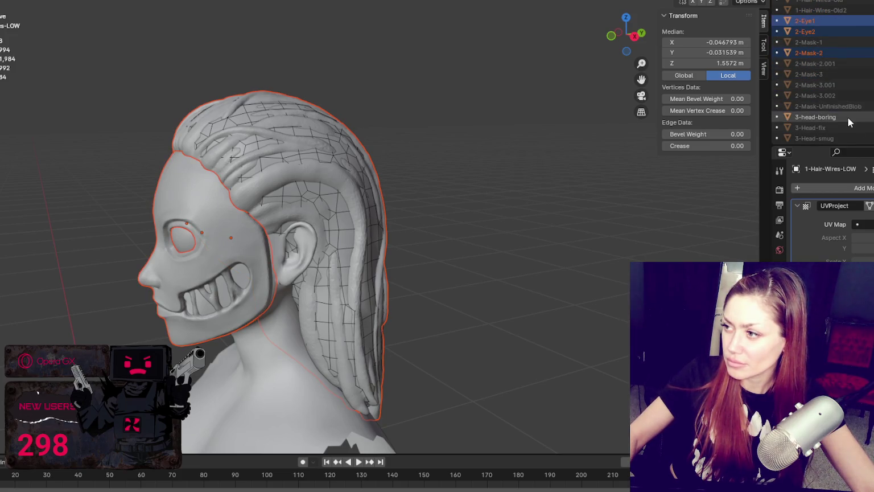
mouse_move(24, 135)
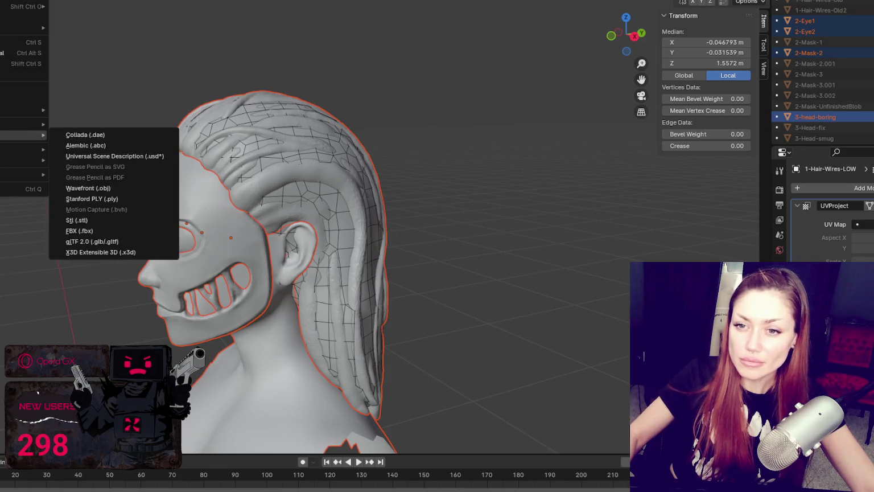
click(116, 234)
click(697, 122)
click(664, 151)
click(341, 367)
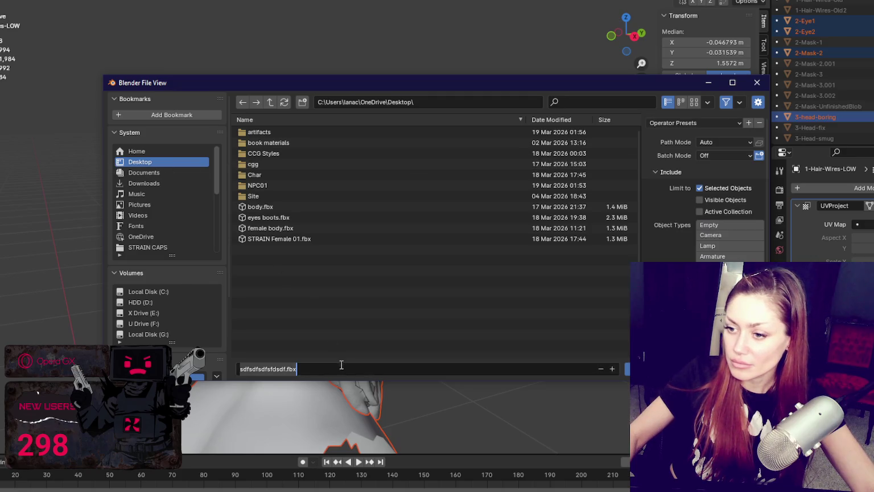
key(Return)
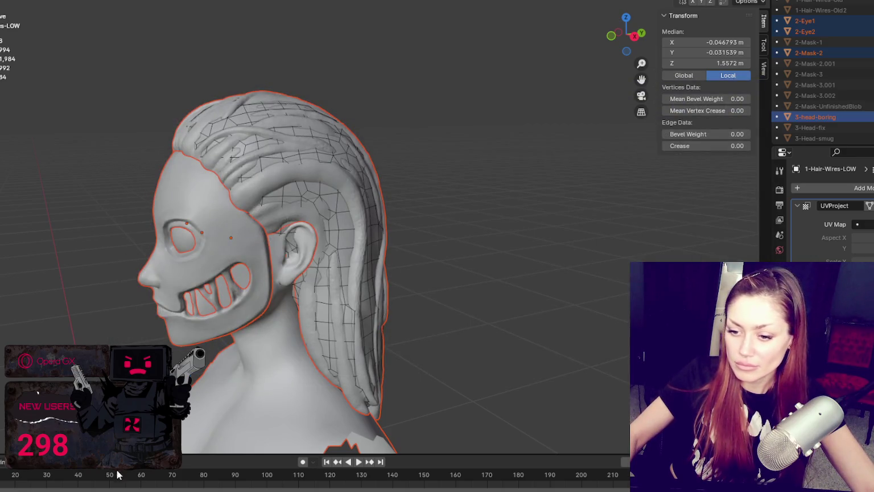
key(alt+Tab)
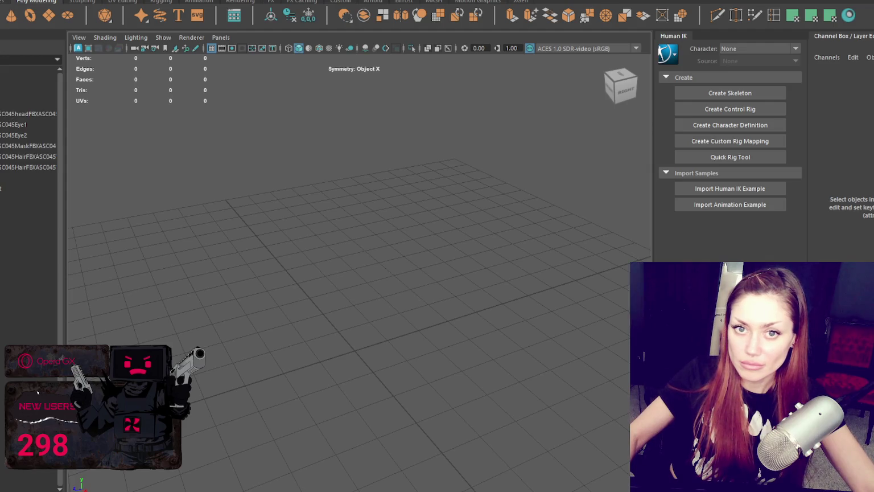
Close the Human IK and Channel Box panels to widen the viewport.
scroll(363, 307, up, 5)
scroll(367, 228, up, 5)
click(372, 213)
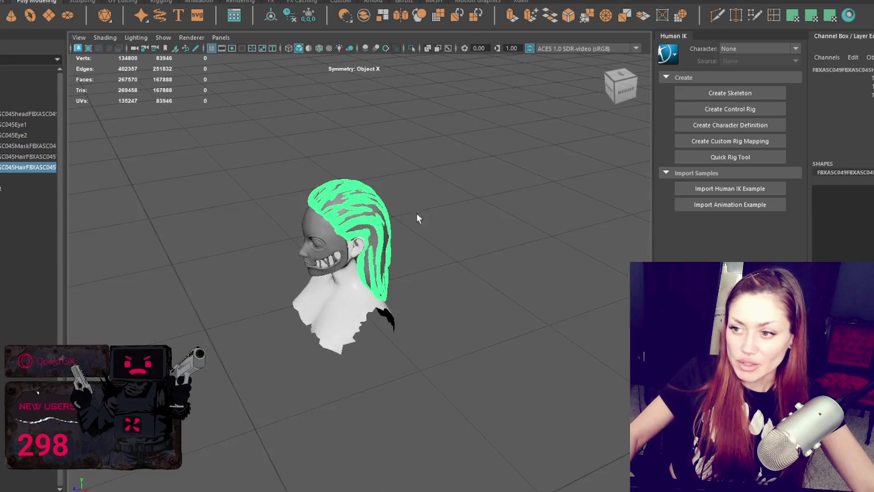
click(812, 15)
click(830, 15)
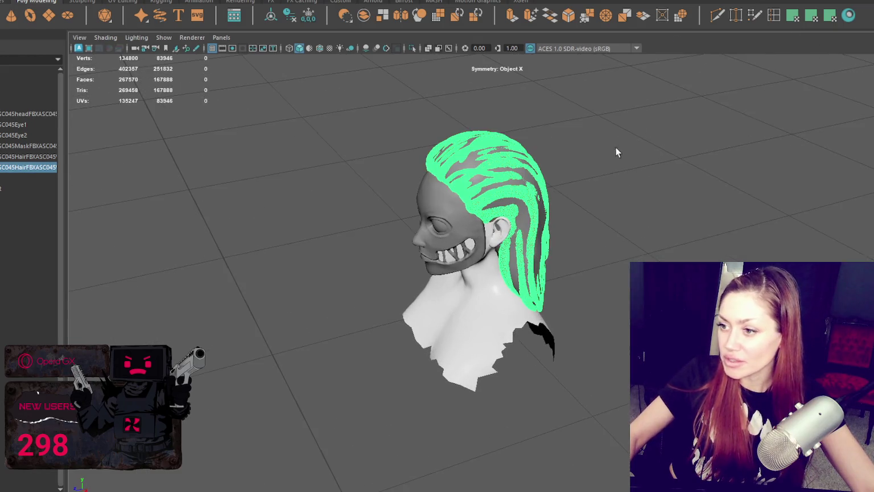
click(618, 153)
scroll(622, 167, up, 1)
scroll(603, 176, up, 4)
Hide the low-poly hair mesh with Ctrl+H, viewing the head side-on.
alt+drag(586, 195, 505, 240)
click(480, 141)
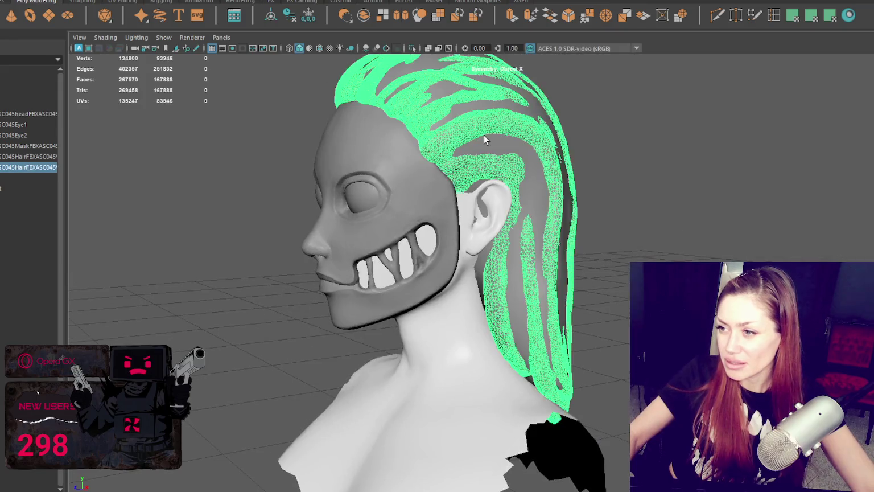
alt+drag(480, 140, 470, 131)
click(463, 175)
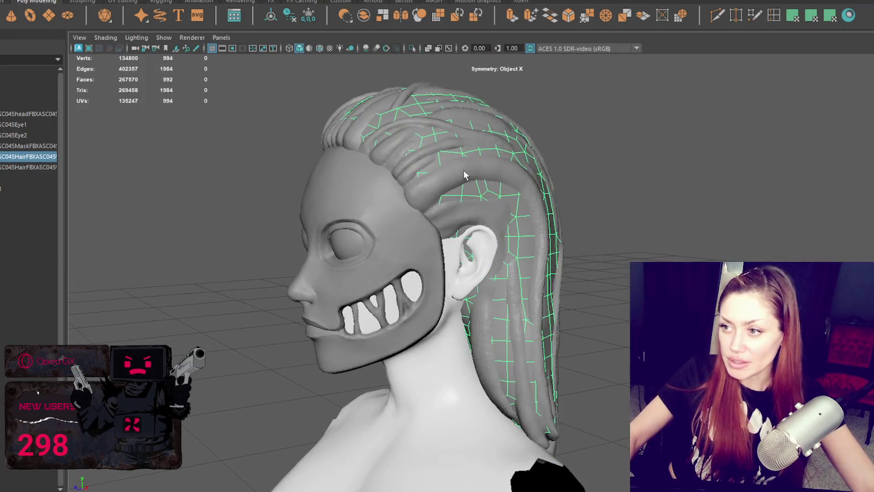
key(ctrl+h)
Run Mesh > Retopologize on the dense hair mesh.
click(476, 137)
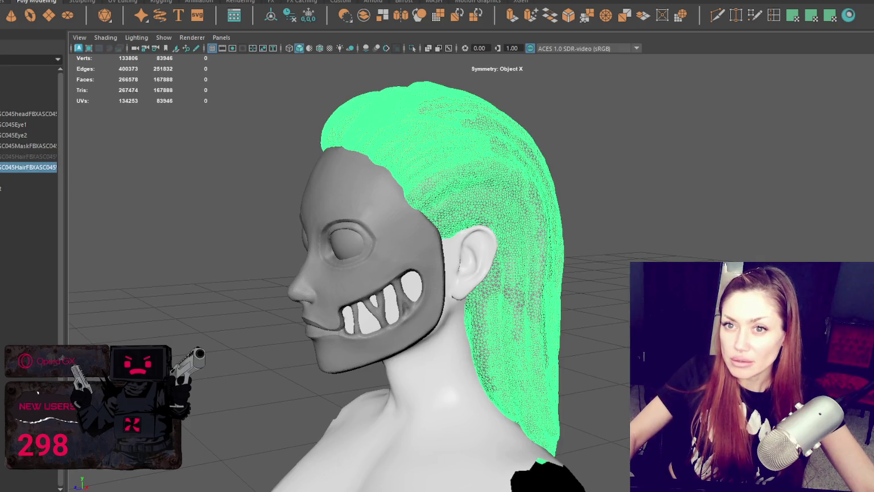
click(123, 2)
click(161, 81)
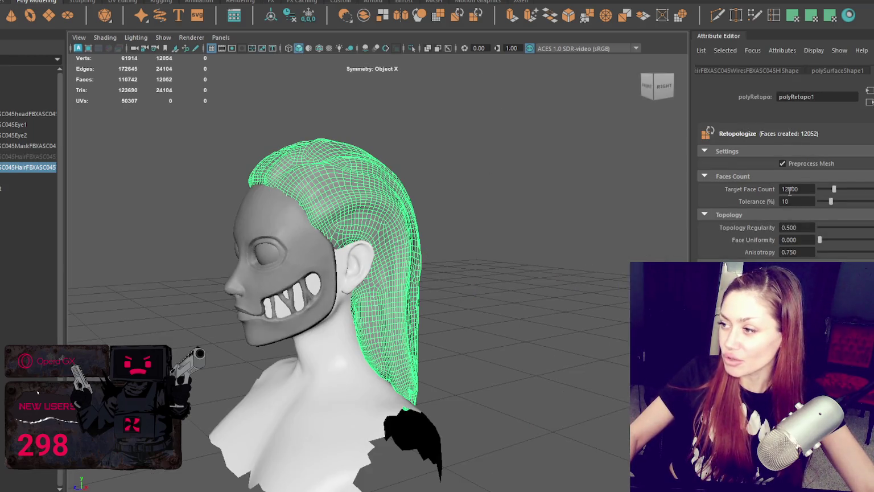
Set the Retopologize target face count to 1100, giving a 1,186-face hair mesh.
key(BackSpace)
text(1)
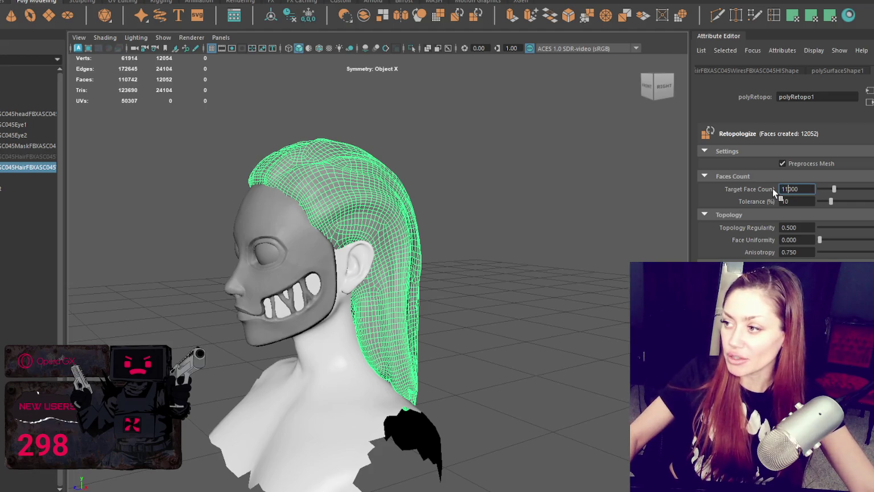
key(Delete)
click(801, 201)
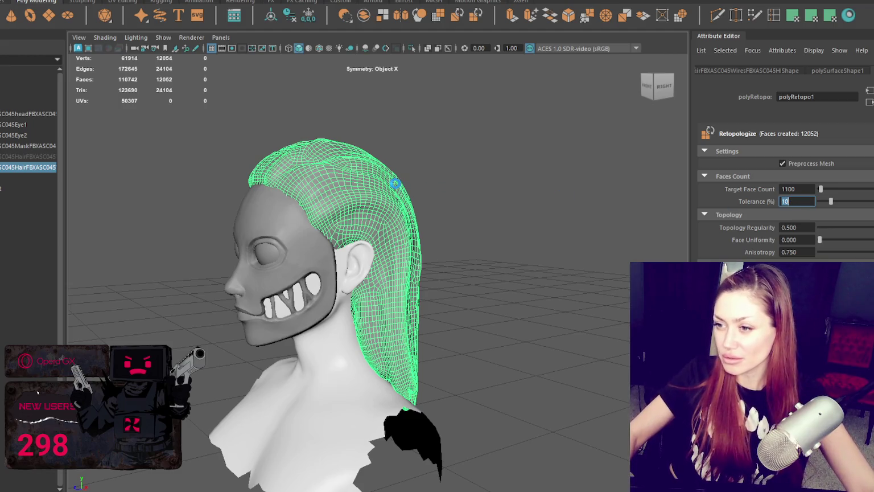
mouse_move(425, 175)
alt+mouse_down()
mouse_move(364, 189)
mouse_move(475, 185)
alt+mouse_up()
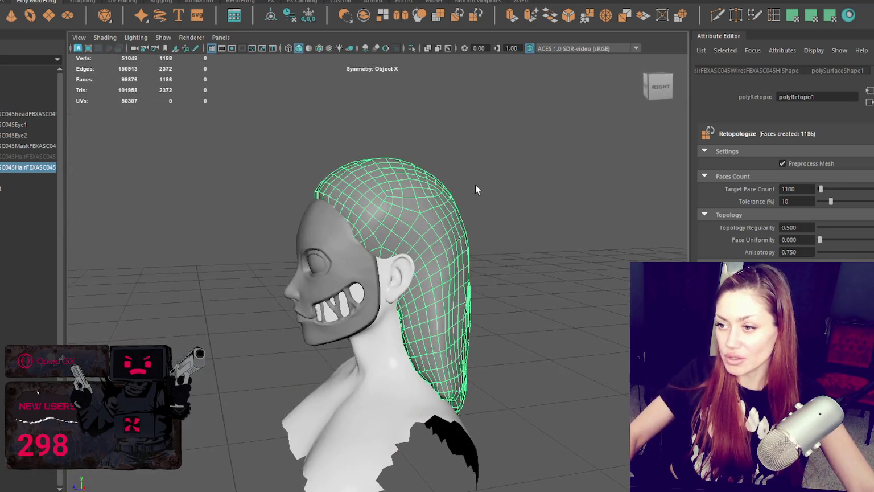
scroll(433, 129, up, 3)
click(495, 104)
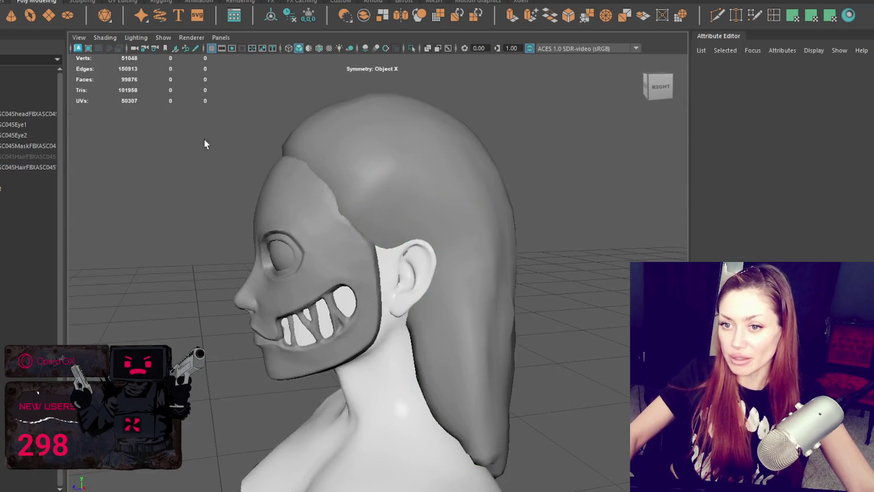
Compare the retopologized hair with the low-poly hair wires by hiding and unhiding them in the Outliner.
click(23, 161)
click(40, 167)
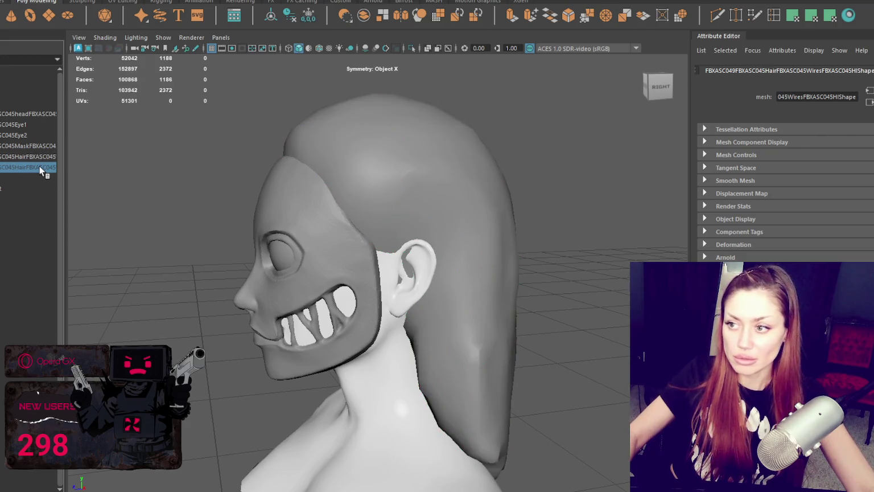
click(48, 157)
click(43, 158)
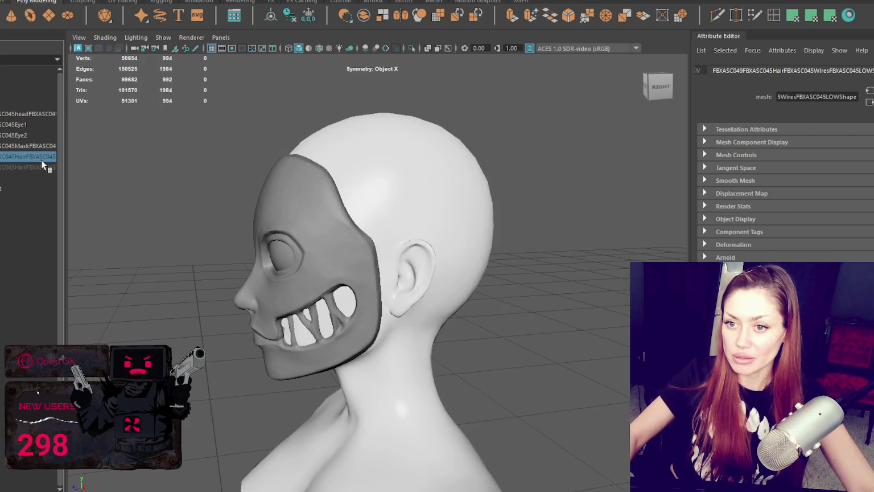
click(39, 164)
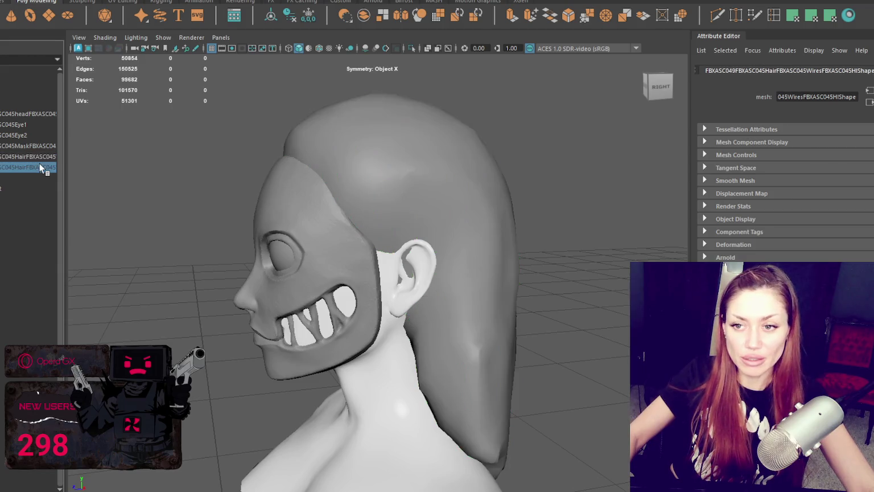
click(39, 161)
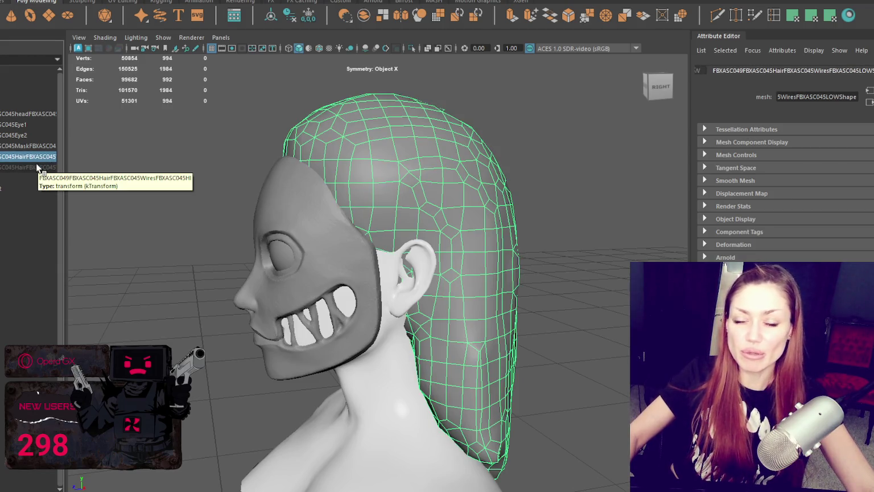
key(h)
click(36, 165)
key(h)
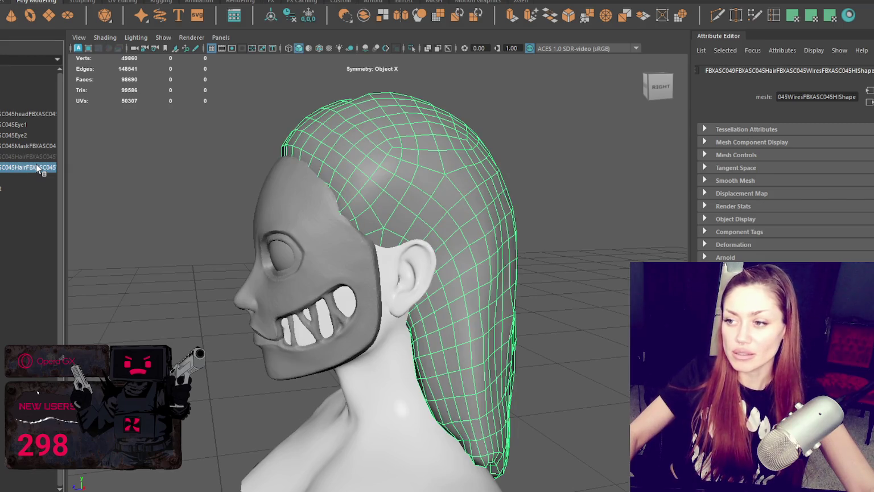
alt+drag(102, 179, 178, 192)
mouse_move(436, 190)
alt+mouse_down()
mouse_move(351, 179)
mouse_move(515, 179)
mouse_move(383, 192)
alt+mouse_up()
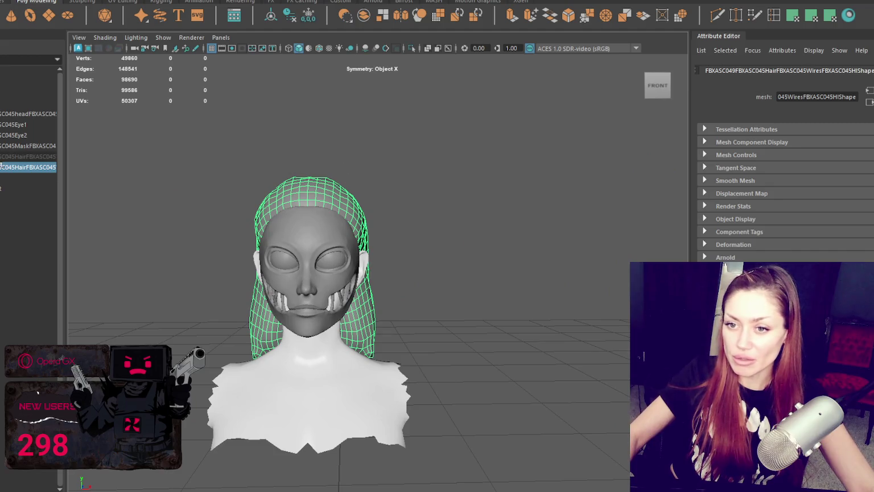
Inspect the retopologized hair on the head from close side views.
click(11, 146)
click(12, 135)
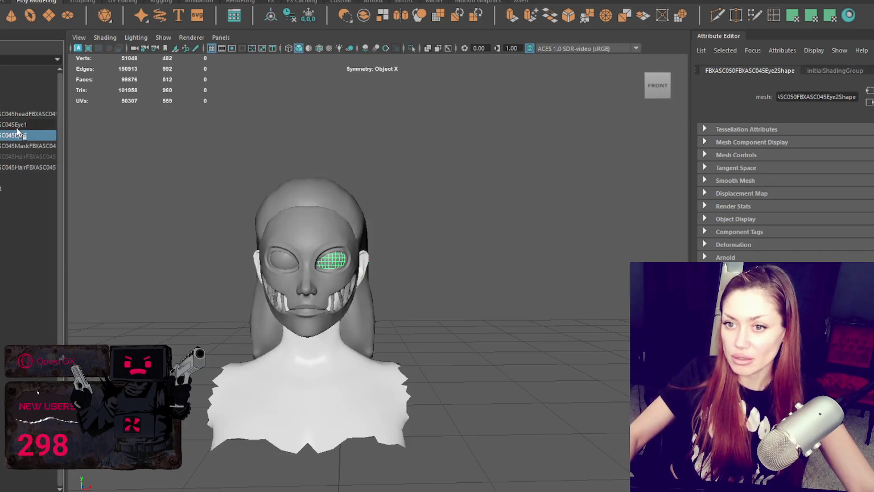
click(338, 177)
alt+drag(321, 197, 491, 162)
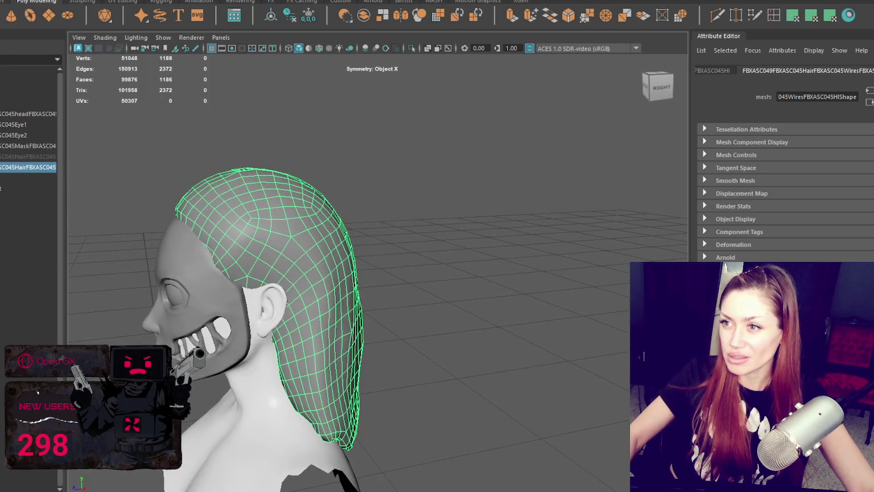
alt+drag(321, 237, 349, 185)
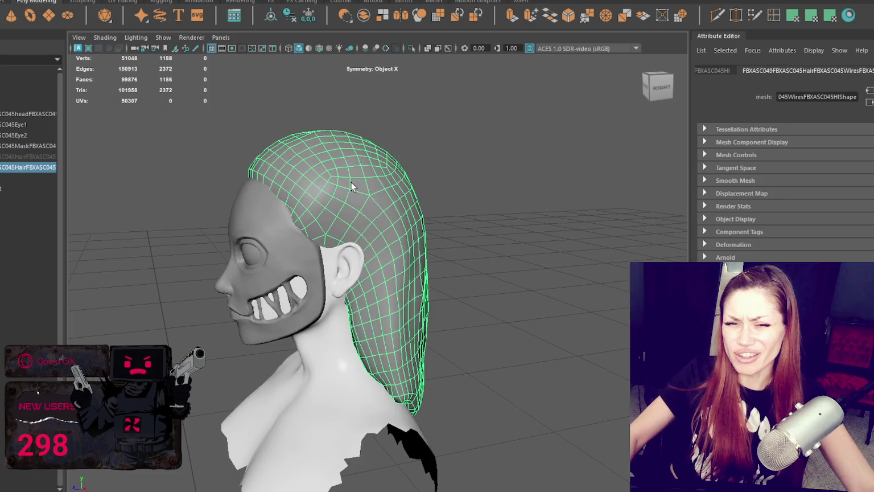
click(465, 146)
Open the UV Editor for the retopologized hair and apply a planar projection.
key(a)
click(367, 251)
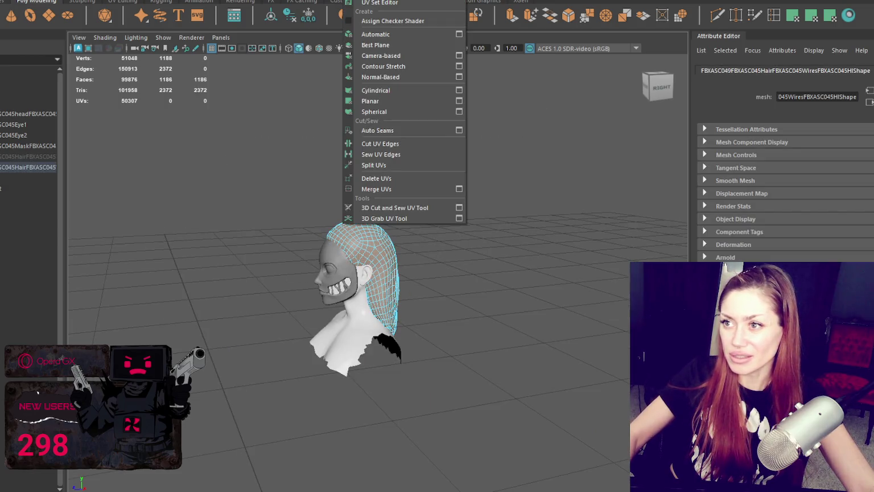
key(ctrl+u)
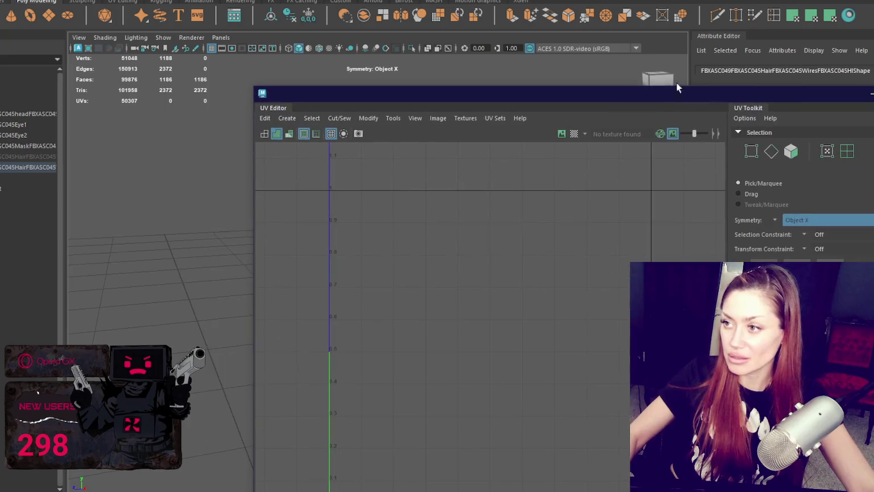
click(811, 15)
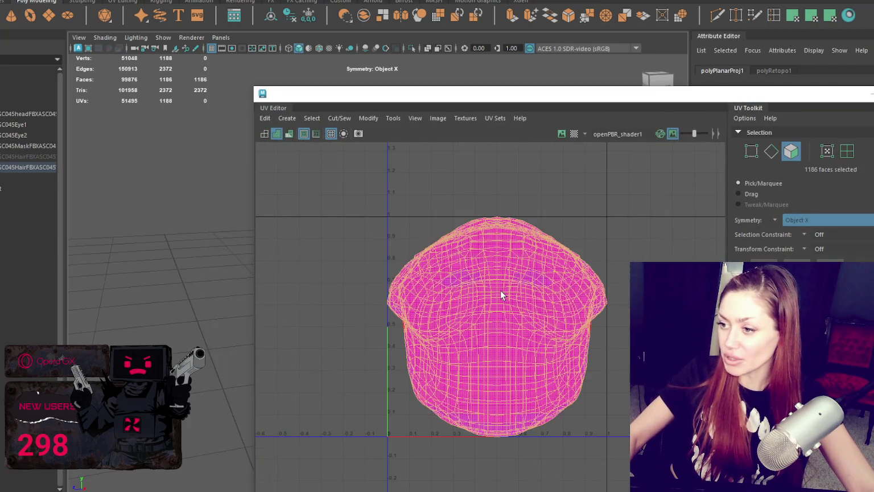
Select the hair's UV shell and unfold it into two flattened halves.
key(F10)
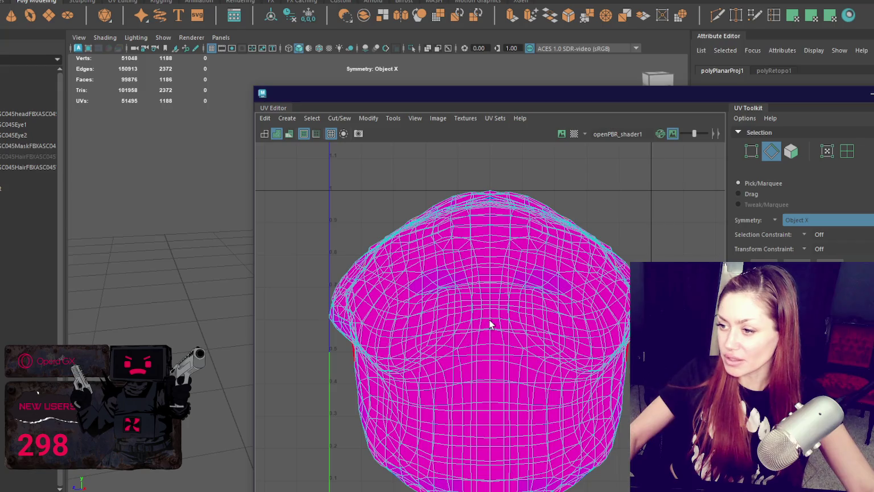
scroll(632, 189, down, 3)
right_drag(393, 251, 225, 259)
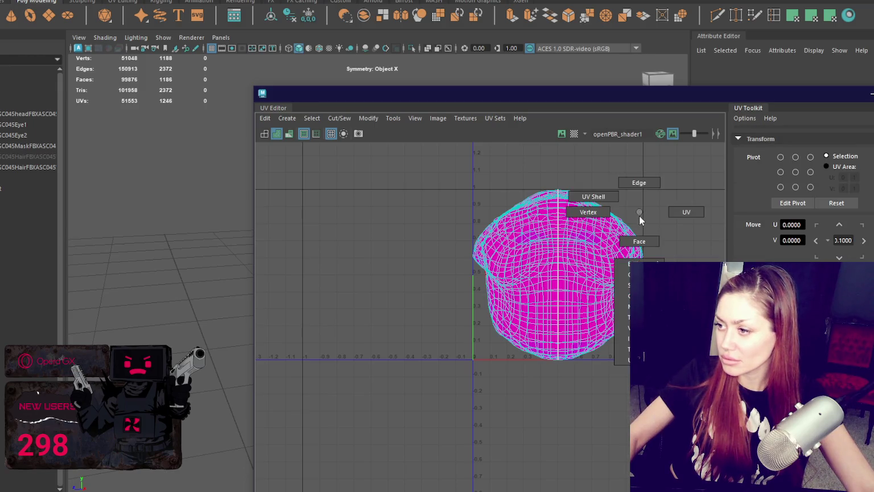
right_drag(639, 216, 609, 262)
key(w)
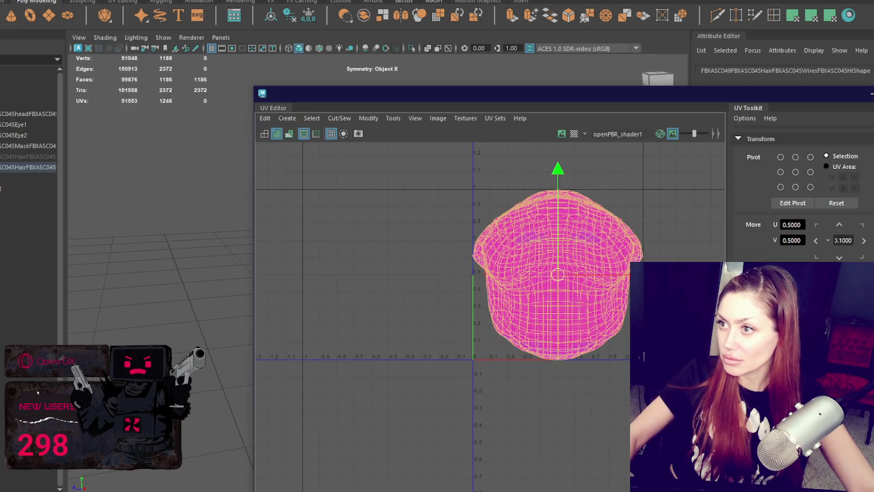
click(586, 254)
click(620, 259)
drag(649, 152, 457, 378)
shift+right_drag(425, 218, 206, 219)
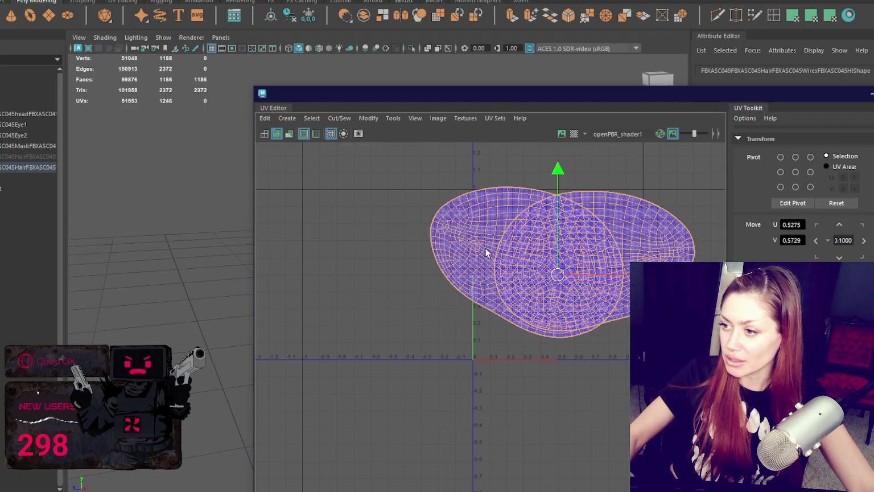
click(475, 242)
Move the left UV shell clear of the right one and turn on shaded UV display.
drag(527, 263, 385, 310)
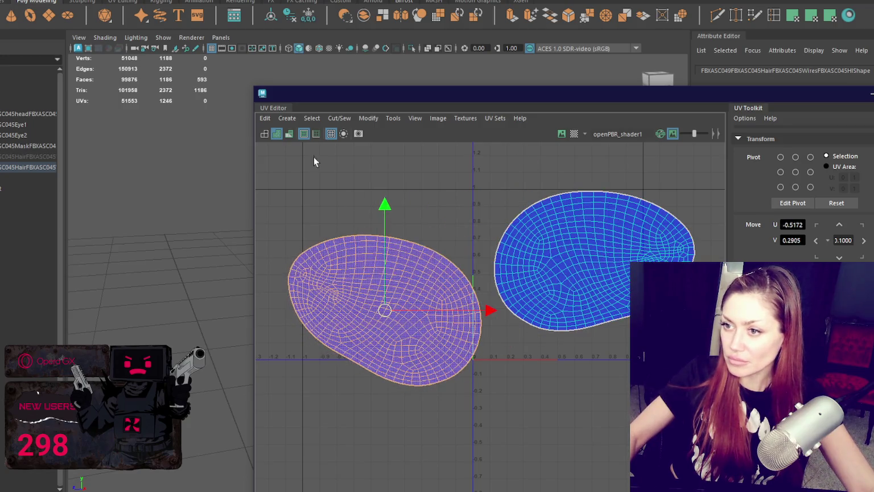
click(311, 173)
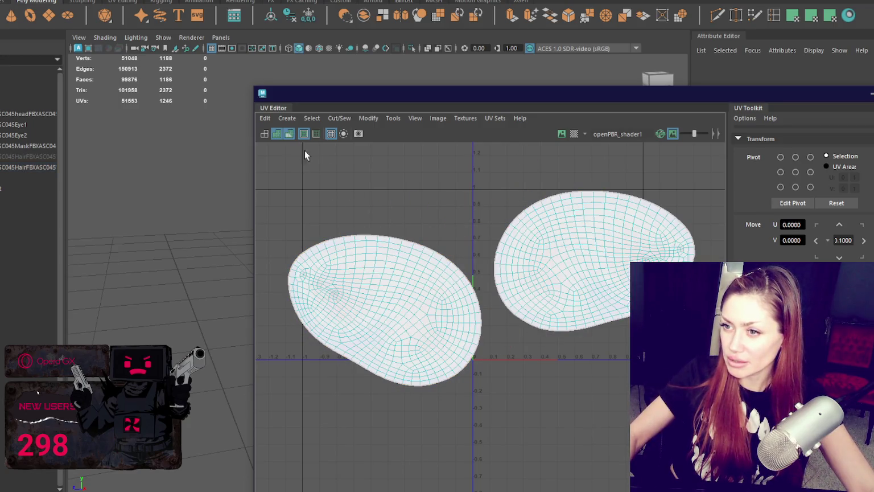
click(388, 315)
click(407, 223)
click(288, 135)
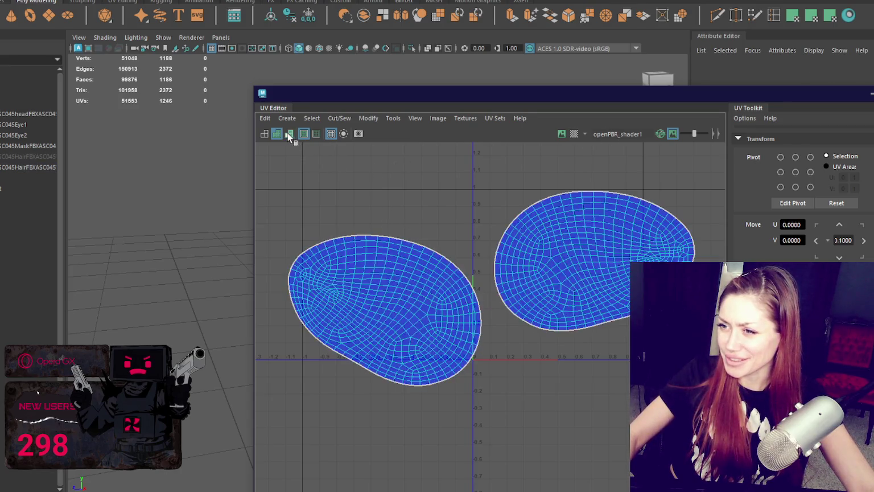
click(390, 297)
click(465, 169)
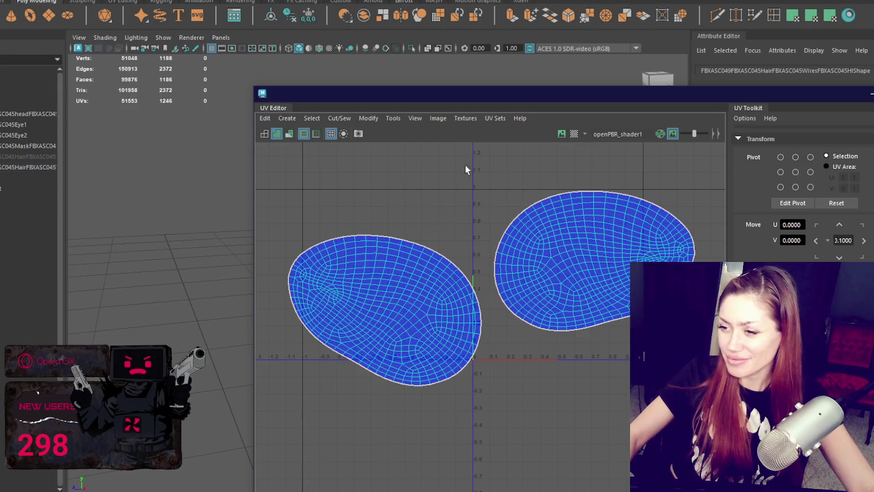
click(386, 317)
drag(544, 88, 544, 156)
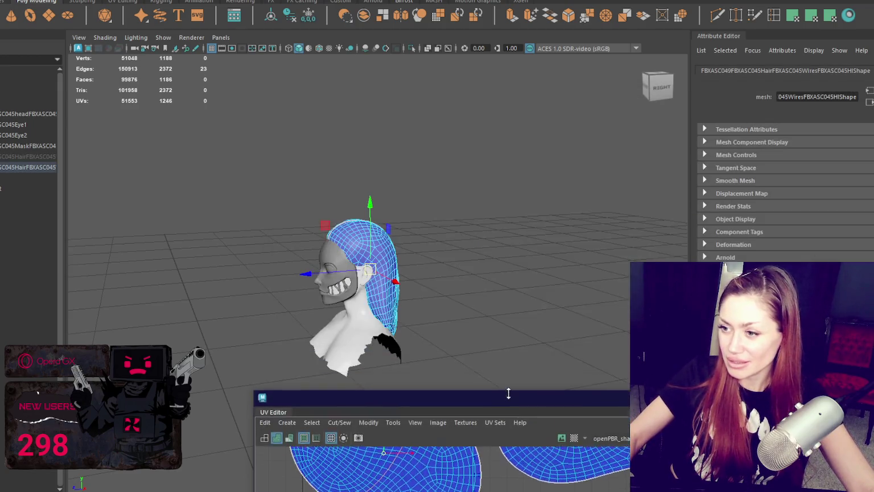
Unfold both shells again, then undo back to the two separate UV shells.
shift+click(583, 290)
right_click(389, 246)
click(389, 275)
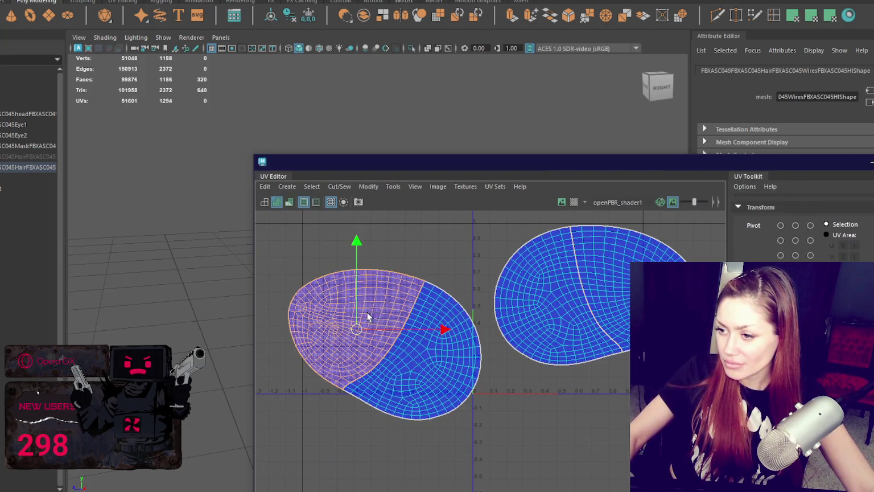
shift+right_click(600, 249)
click(600, 249)
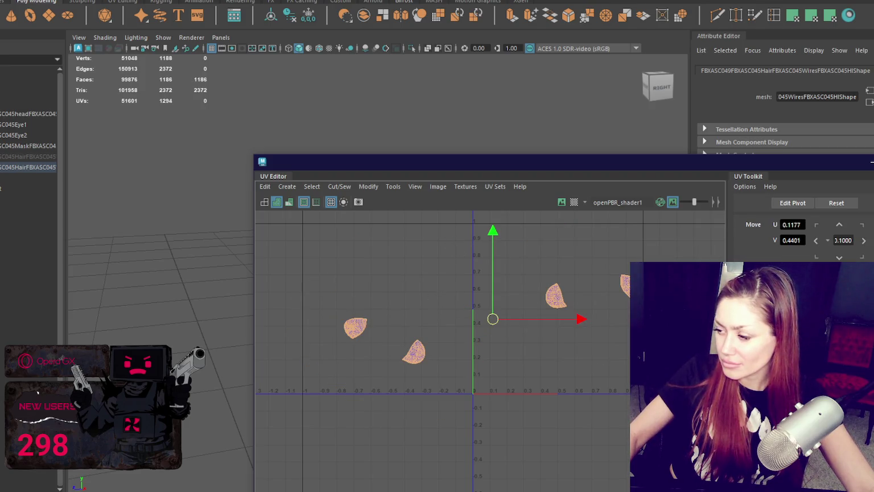
key(ctrl+z)
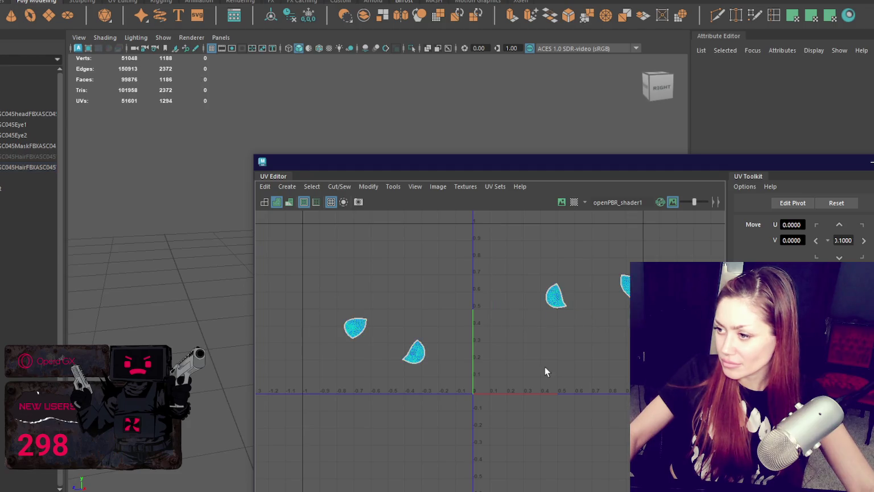
key(ctrl+z)
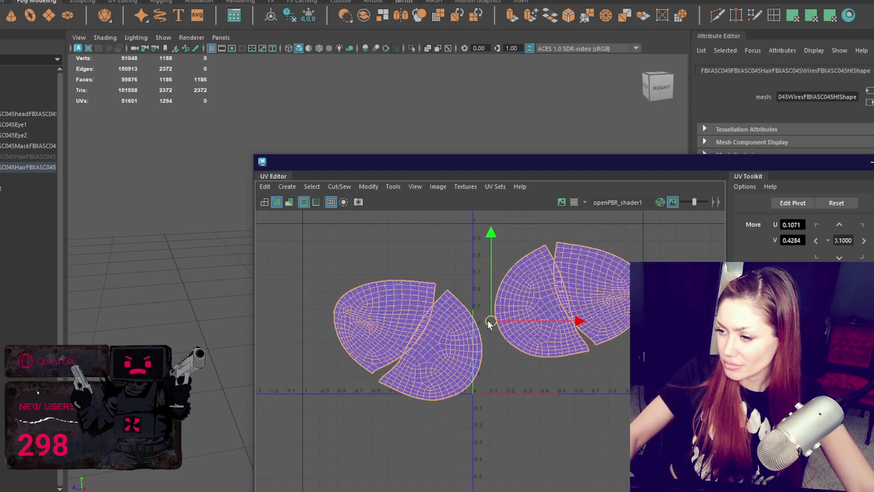
drag(489, 321, 627, 268)
alt+middle_drag(628, 267, 468, 272)
click(471, 279)
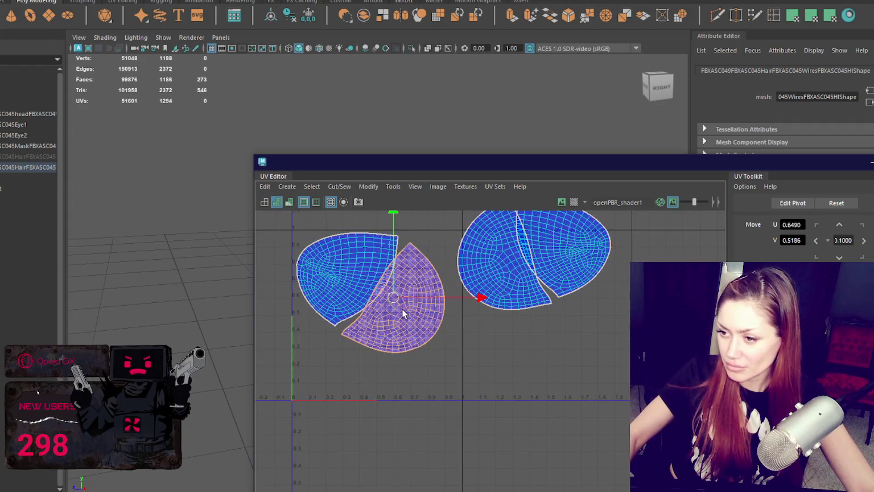
key(ctrl+z)
key(ctrl+z)
key(ctrl+z)
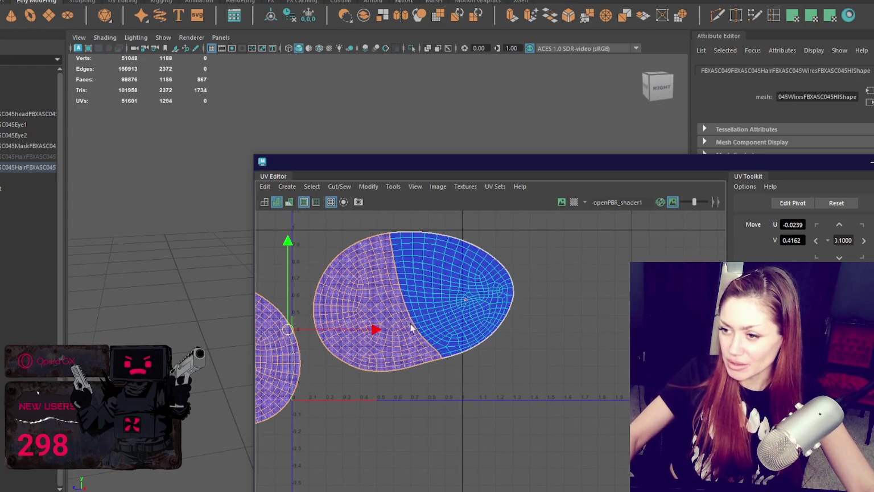
key(ctrl+z)
key(ctrl+z)
key(ctrl+z)
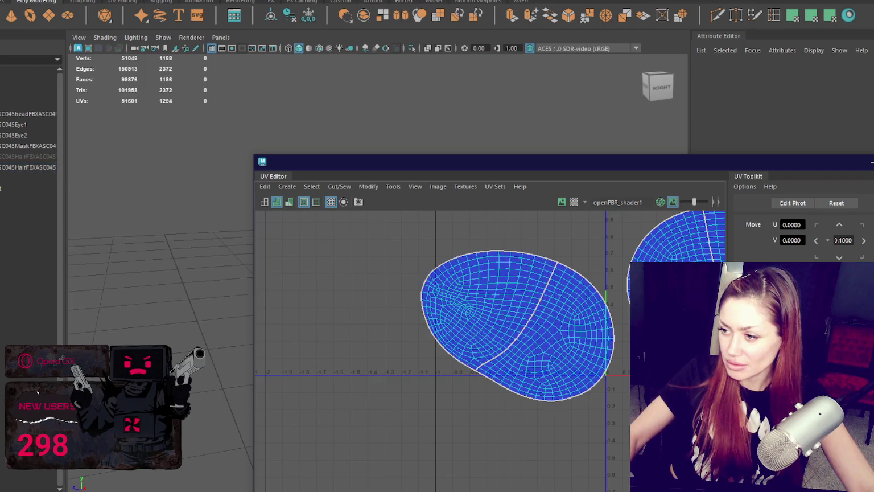
key(ctrl+z)
click(557, 295)
key(ctrl+z)
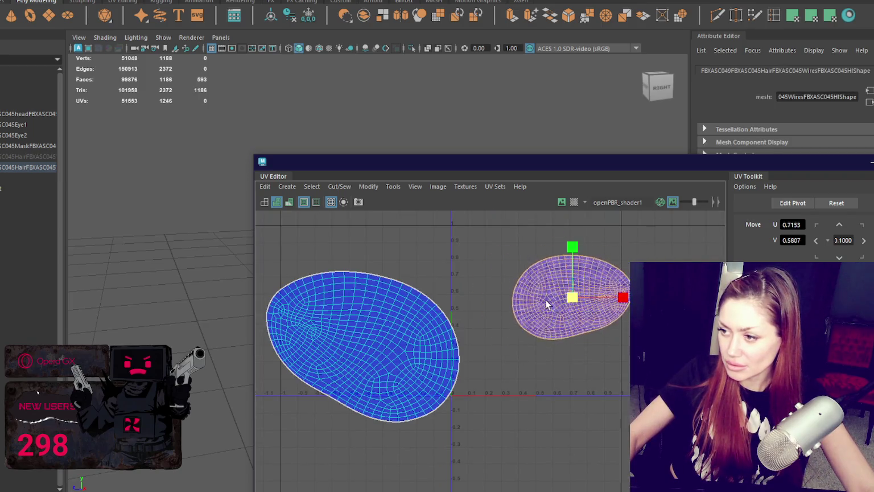
key(ctrl+z)
key(shift+z)
key(shift+z)
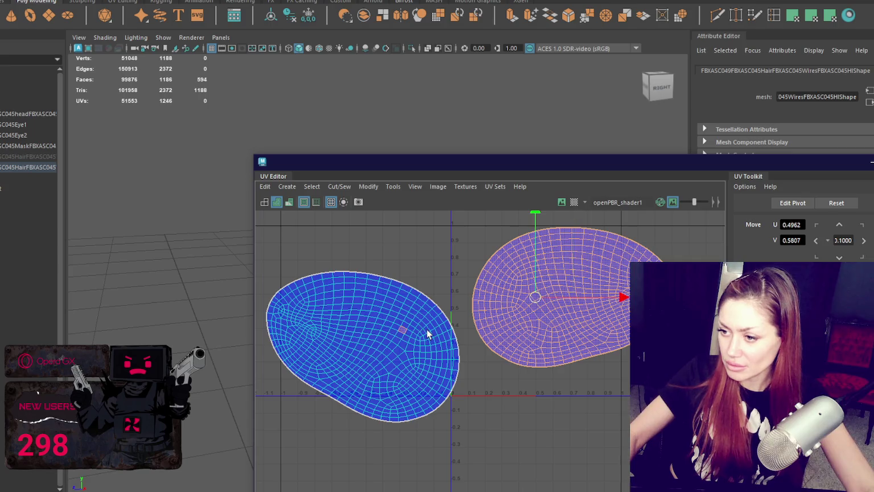
Shrink both shells, then rotate the left shell horizontal and move it below the other.
shift+click(401, 332)
key(r)
mouse_move(470, 324)
mouse_down()
mouse_move(447, 327)
mouse_move(457, 297)
mouse_up()
key(w)
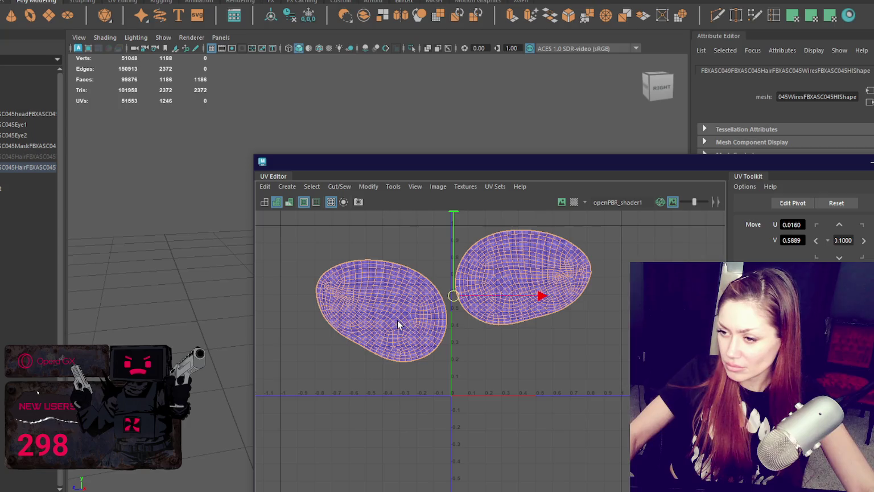
click(398, 324)
key(e)
mouse_move(445, 277)
mouse_down()
mouse_move(398, 448)
mouse_move(320, 449)
mouse_move(401, 341)
mouse_up()
key(w)
mouse_move(381, 312)
mouse_down()
mouse_move(599, 349)
mouse_move(565, 342)
mouse_up()
key(e)
drag(481, 341, 345, 365)
key(w)
mouse_move(560, 351)
mouse_down()
mouse_move(551, 354)
mouse_move(556, 369)
mouse_up()
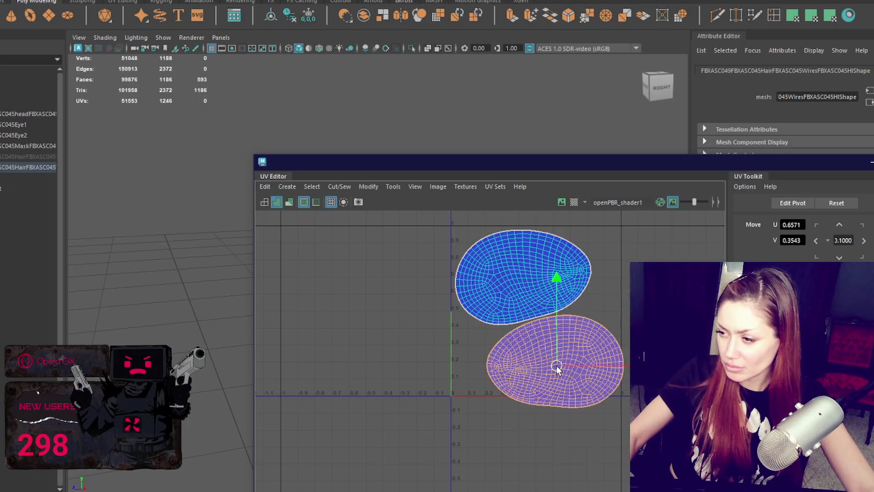
Scale both shells slightly into the 0–1 range, nudge the lower one right, and close the UV Editor.
shift+click(523, 277)
key(r)
mouse_move(538, 318)
mouse_down()
mouse_move(529, 318)
mouse_move(528, 298)
mouse_move(533, 312)
mouse_up()
key(w)
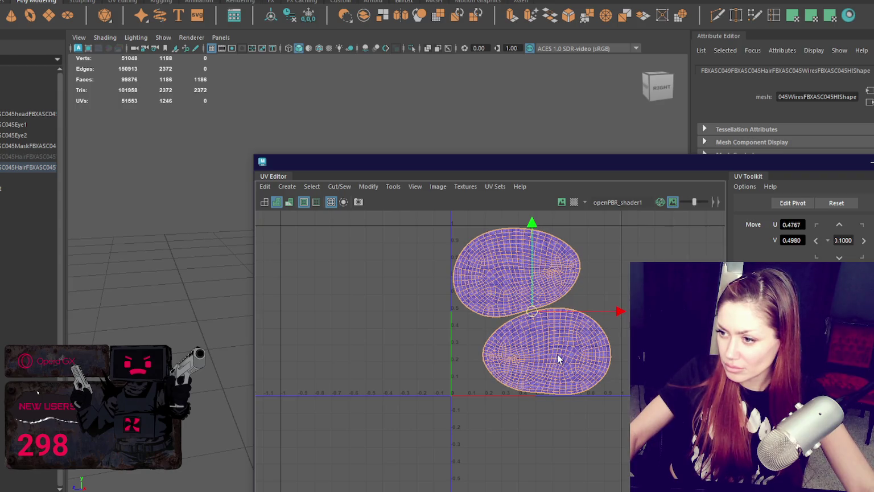
click(557, 358)
drag(558, 358, 569, 357)
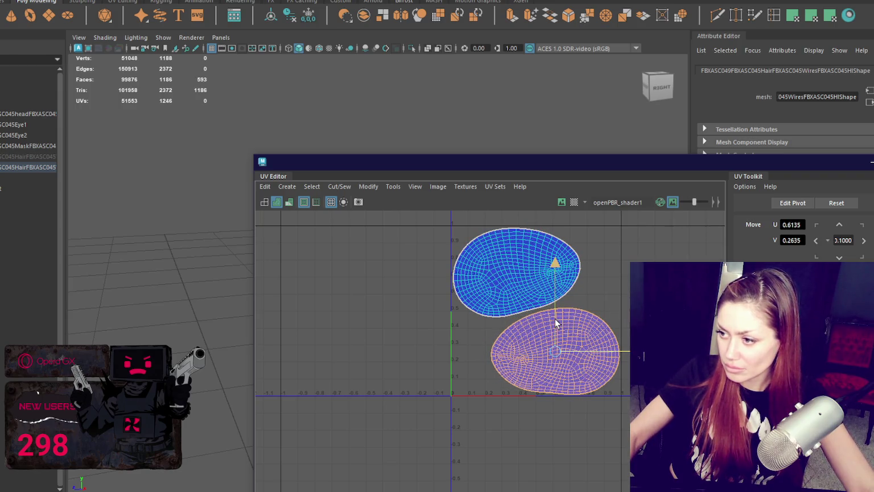
scroll(521, 257, up, 2)
click(512, 259)
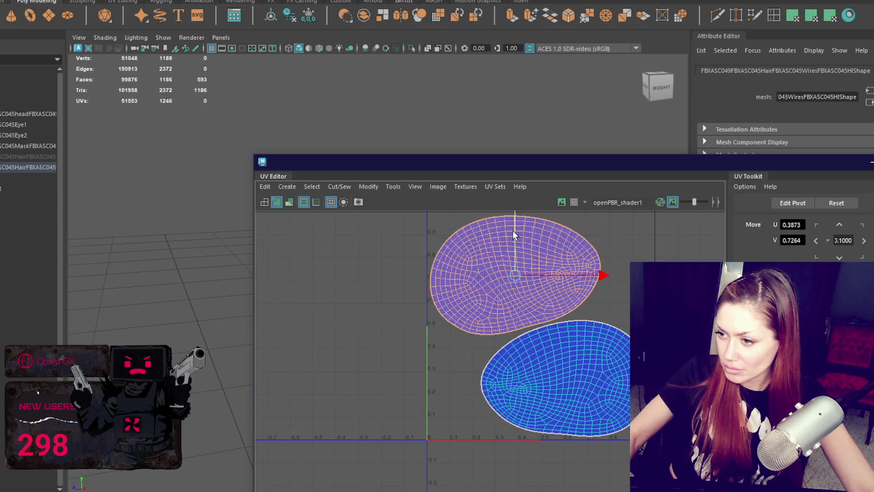
scroll(553, 308, down, 2)
click(568, 259)
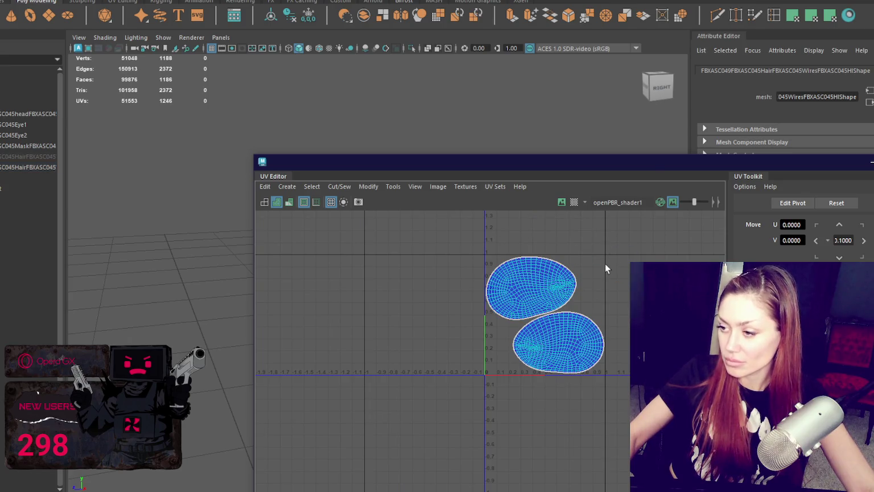
click(870, 162)
right_drag(231, 146, 283, 131)
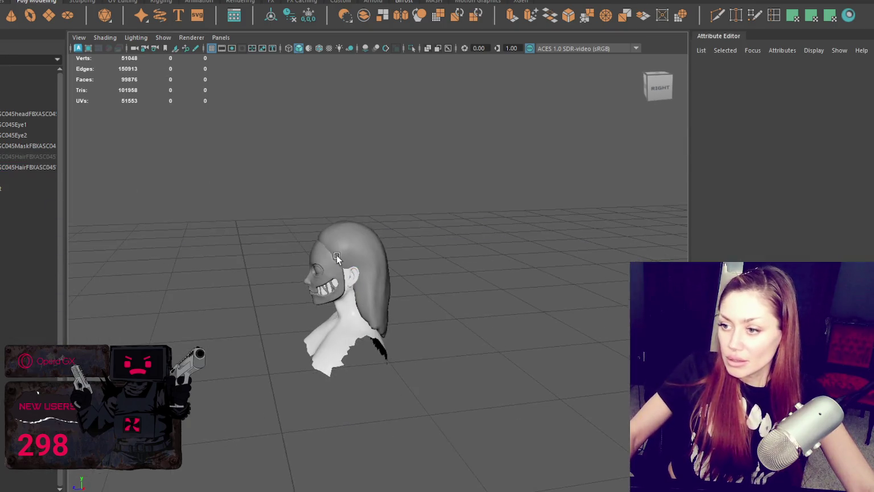
Temporarily hide and reshow the hair, mask and eyes to check each object.
click(12, 155)
key(f)
key(ctrl+h)
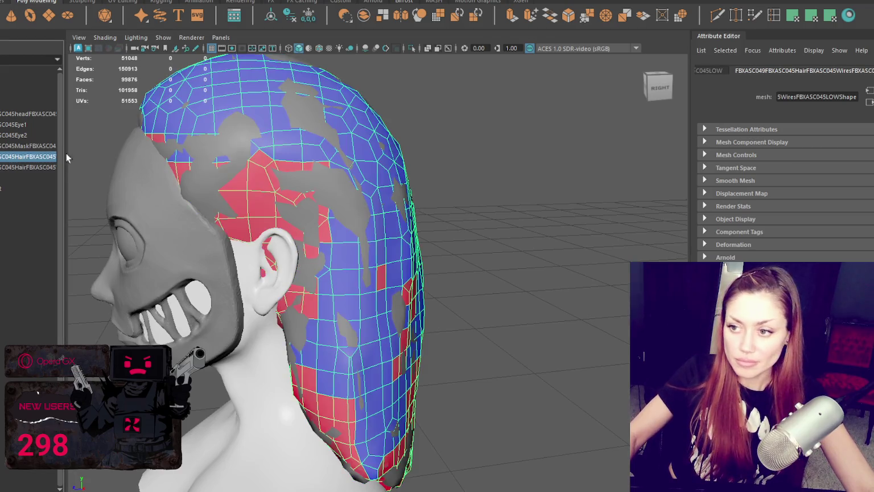
click(29, 146)
key(ctrl+h)
click(23, 133)
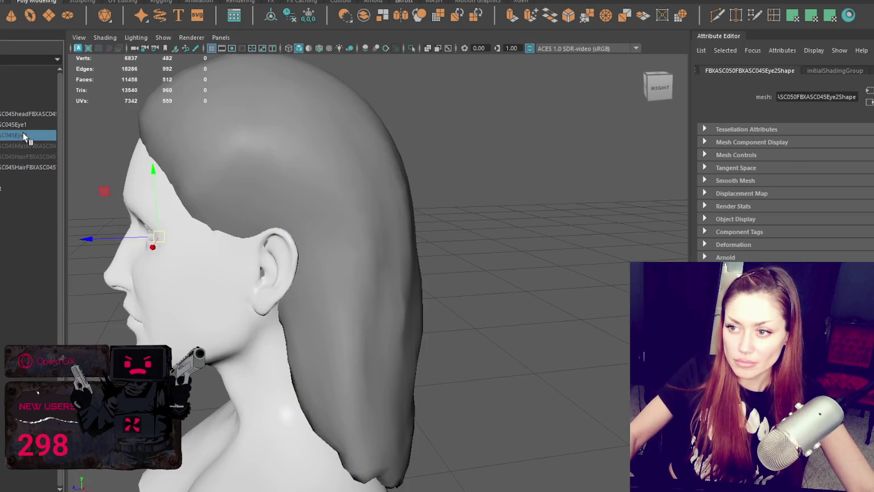
click(21, 123)
key(ctrl+h)
key(ctrl+z)
click(8, 165)
key(ctrl+h)
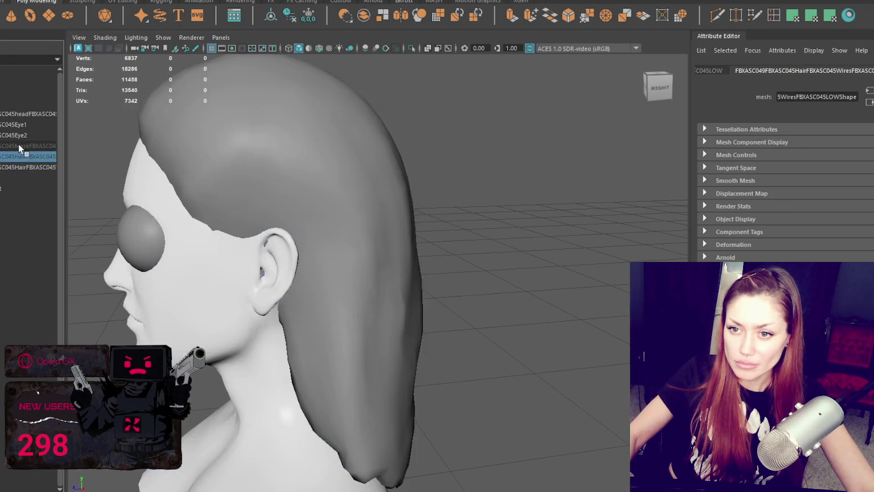
click(20, 146)
key(shift+h)
click(22, 166)
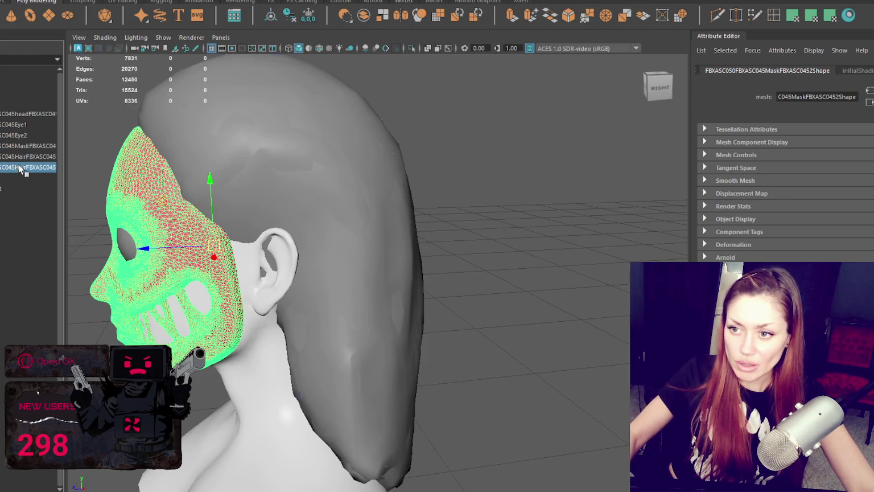
key(shift+h)
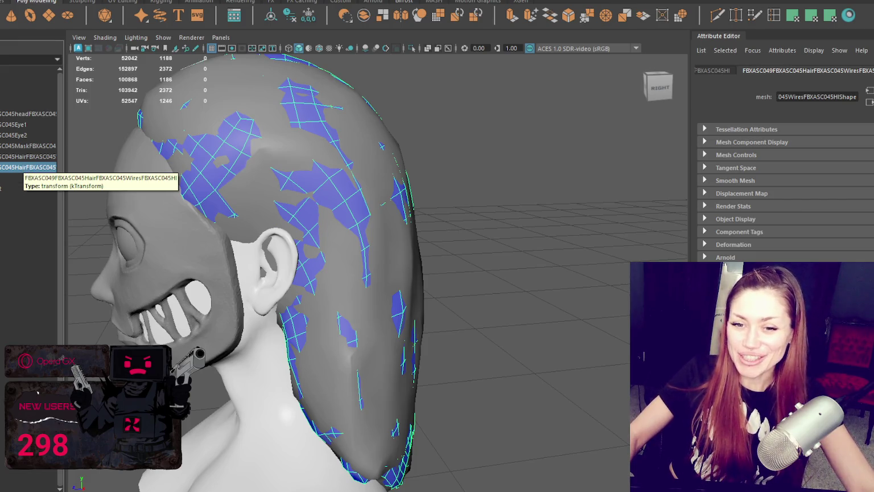
Delete the extra hair object and import the high-res hair .mb file into the viewport.
click(2, 384)
click(260, 172)
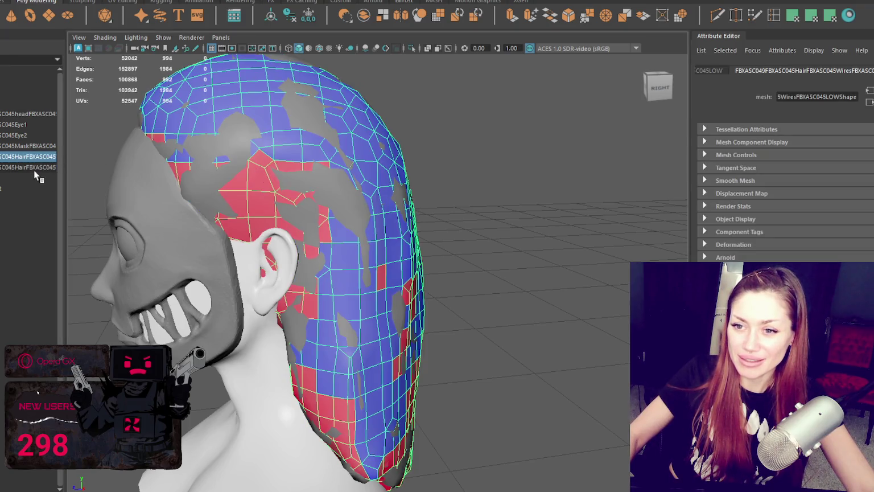
click(34, 170)
key(Delete)
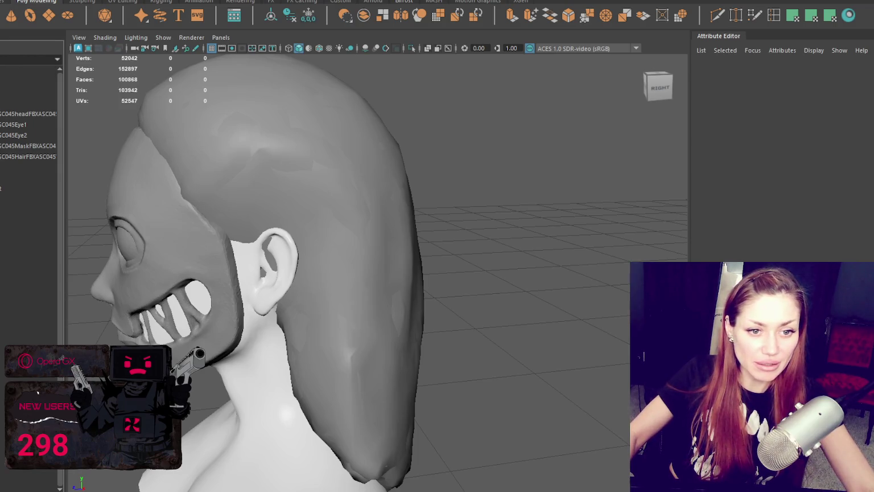
drag(512, 317, 560, 314)
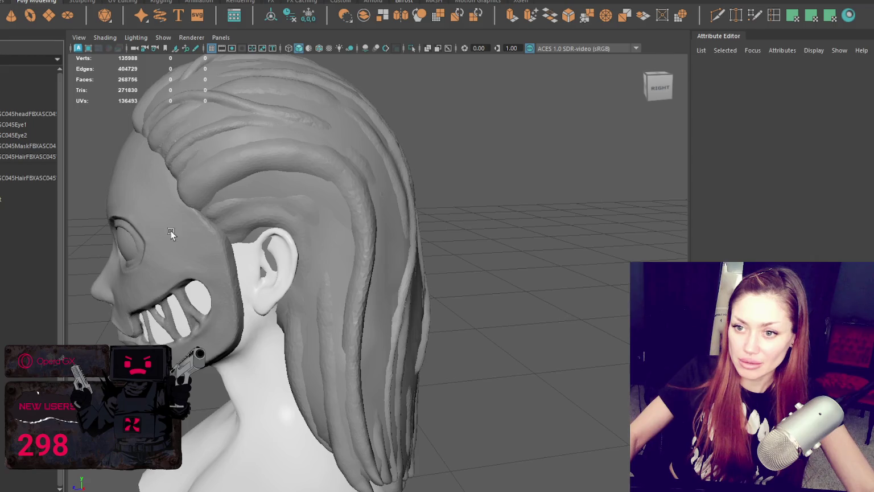
Select the dense hair mesh and browse the Edit Mesh commands without applying any.
click(306, 222)
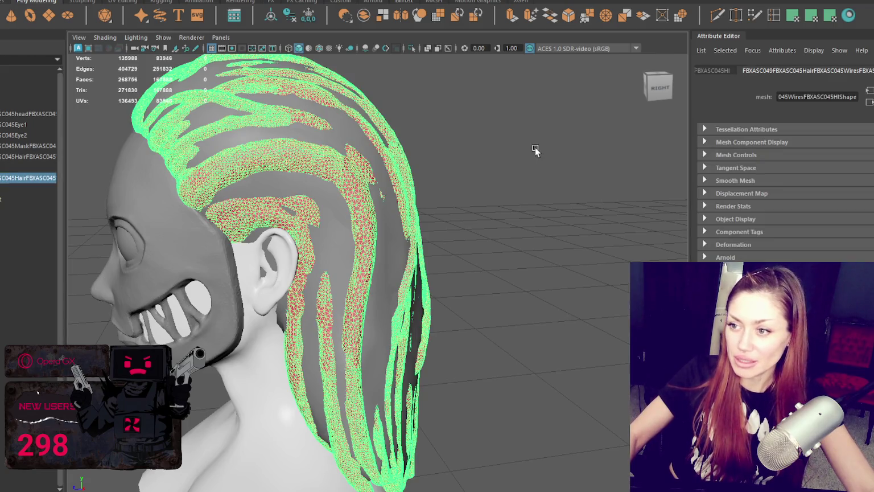
mouse_move(476, 123)
shift+right_down()
mouse_move(588, 161)
mouse_move(532, 152)
shift+right_up()
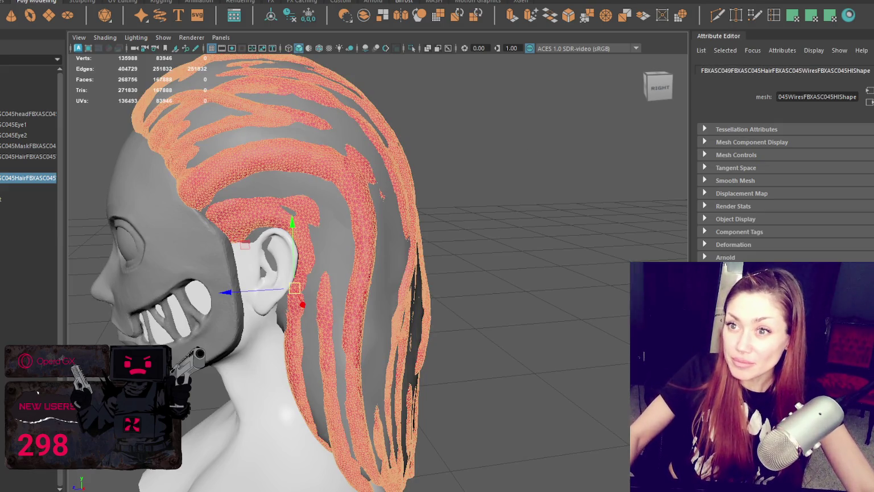
click(122, 0)
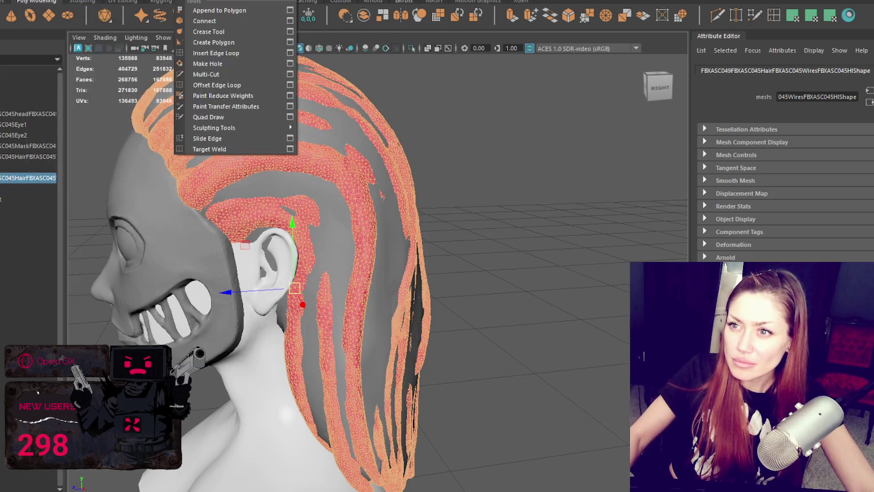
click(259, 95)
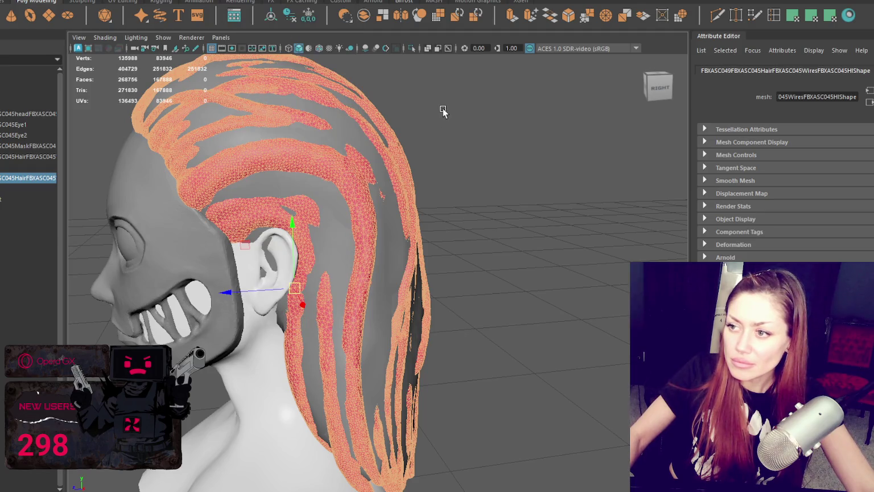
shift+right_drag(443, 112, 624, 138)
right_drag(473, 124, 526, 108)
Hide the low-poly hair, keep the dense hair visible, and orbit to the bust's front.
key(ctrl+h)
click(347, 192)
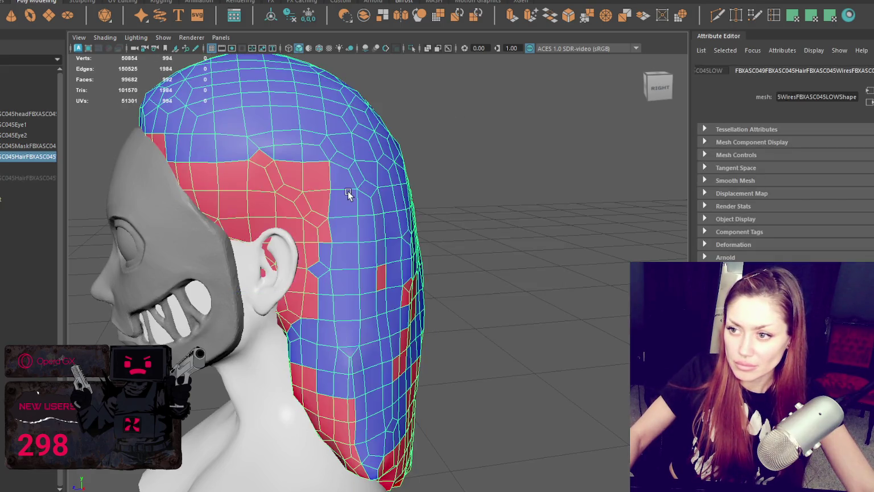
key(ctrl+h)
key(ctrl+shift+h)
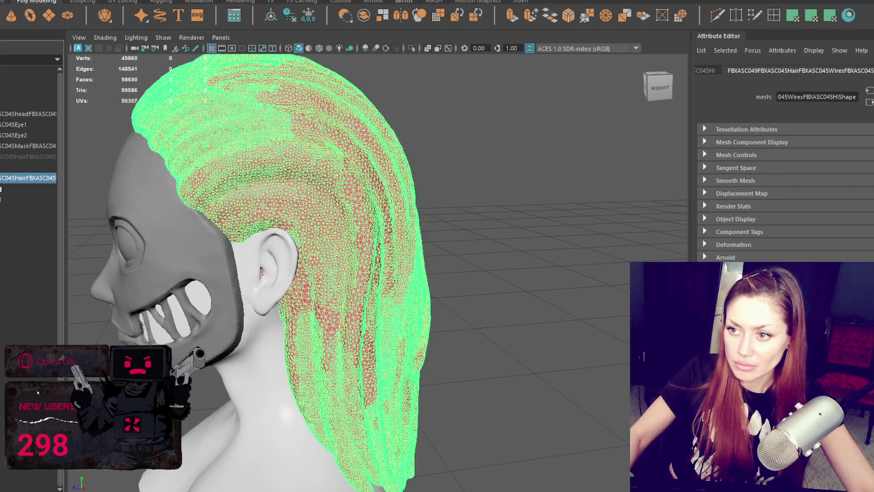
click(464, 209)
scroll(464, 209, down, 5)
alt+drag(542, 205, 468, 174)
scroll(468, 174, up, 2)
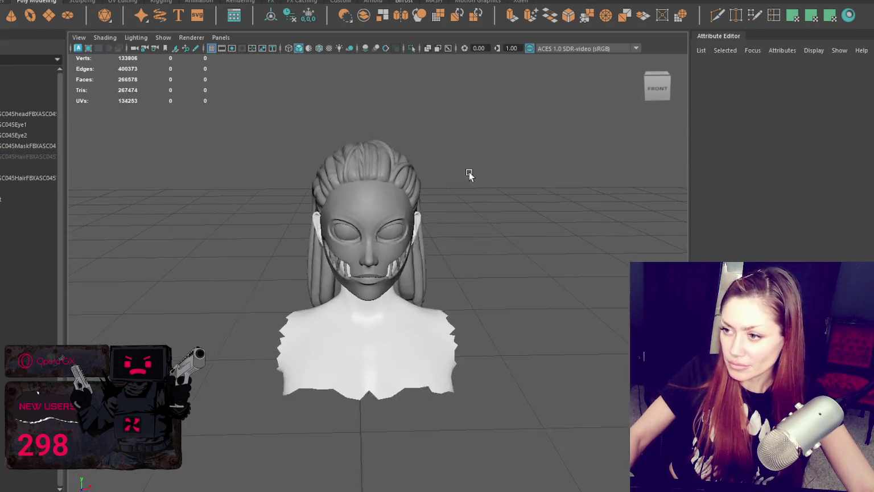
Group the mask with Eye1 and Eye2 using Ctrl+G.
click(360, 193)
scroll(360, 192, up, 3)
shift+click(353, 149)
shift+click(222, 149)
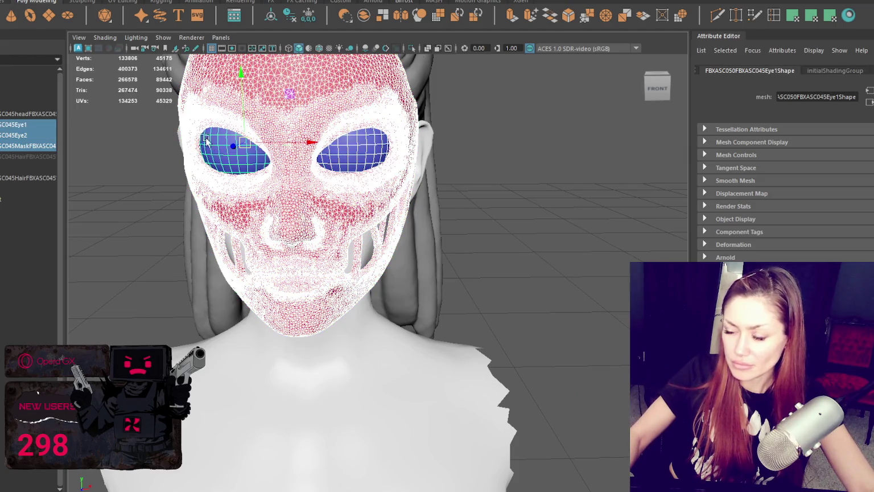
scroll(226, 126, down, 4)
key(ctrl+g)
Rename group1 to Mask and orbit the bust to check the grouped objects.
double_click(29, 157)
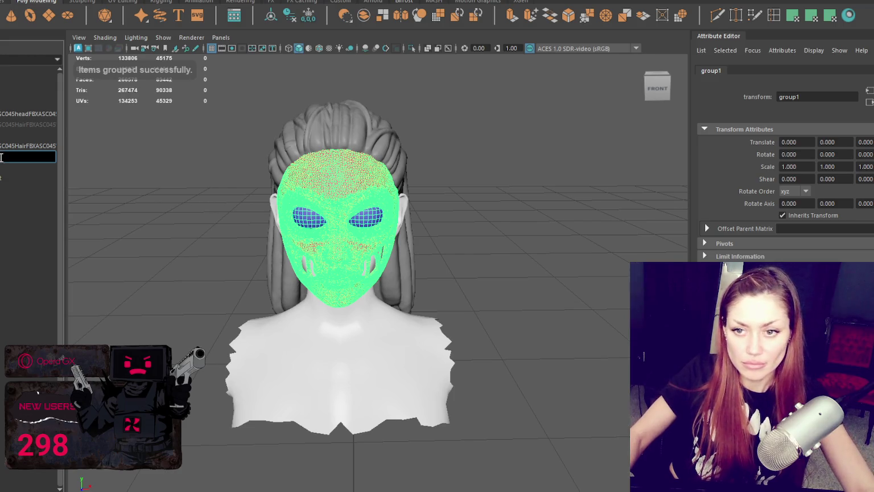
click(171, 173)
click(36, 157)
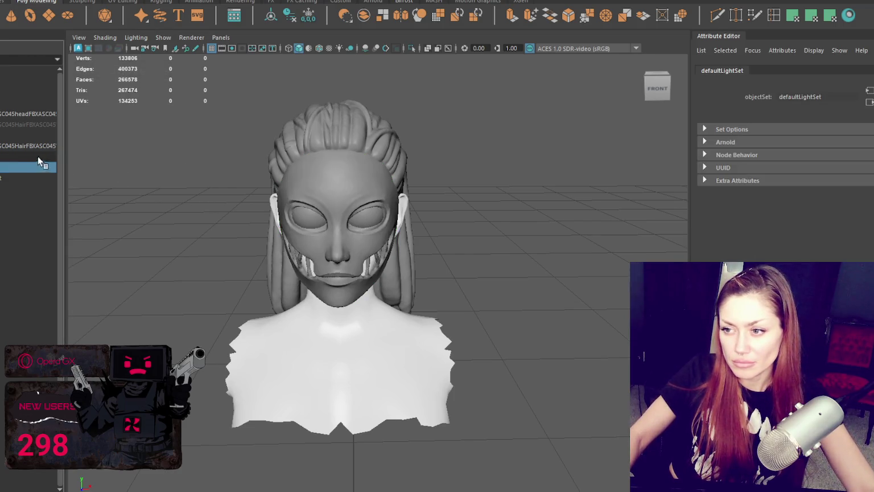
scroll(465, 195, up, 2)
scroll(465, 195, up, 2)
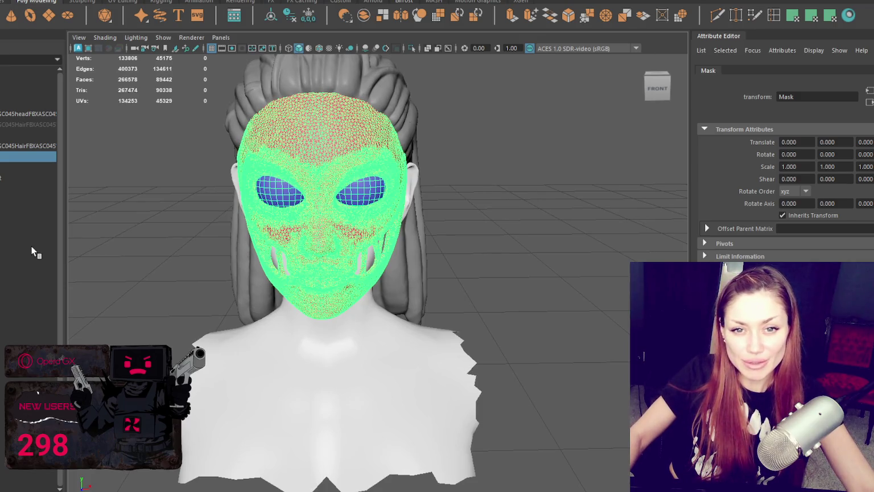
alt+drag(319, 239, 346, 237)
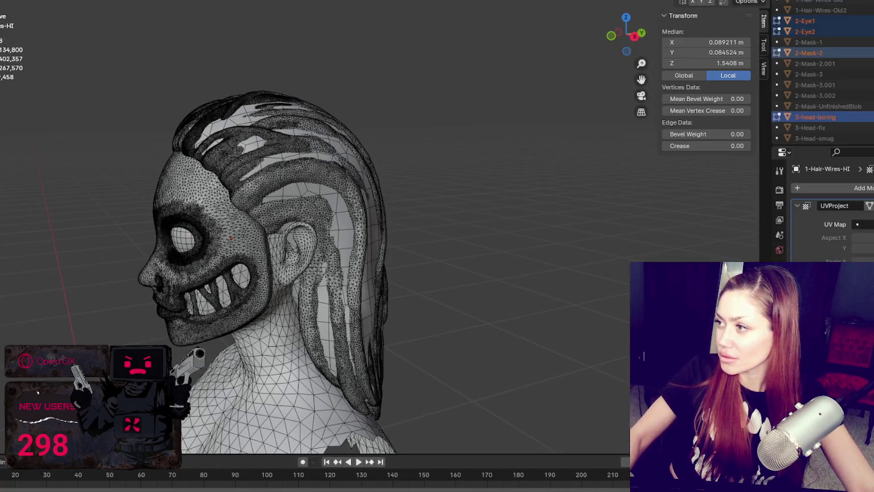
Hide 1-Hair-Wires-LOW in Blender, leaving 1-Hair-Wires-HI selected.
click(777, 52)
click(777, 53)
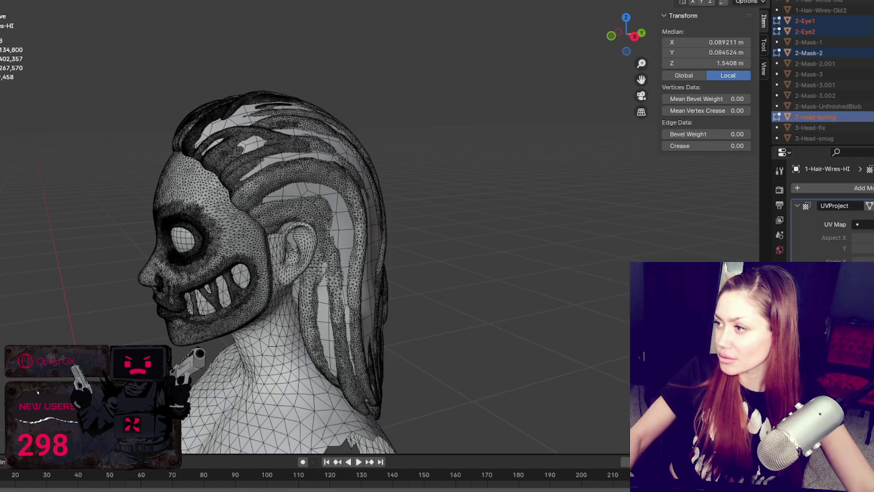
key(z)
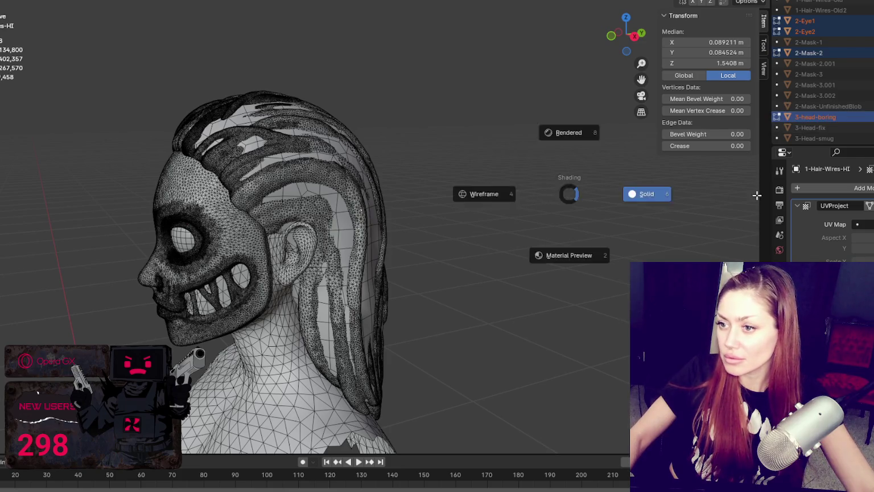
scroll(819, 85, up, 2)
click(820, 32)
click(817, 20)
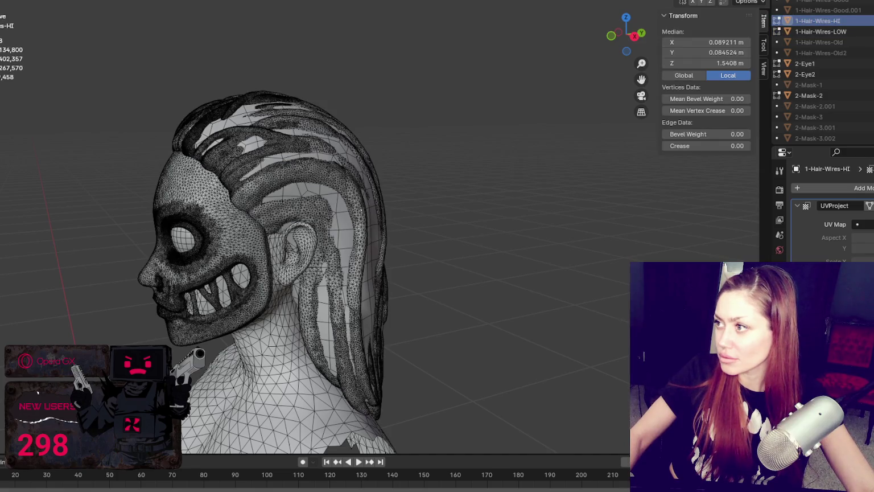
key(h)
Separate part of 1-Hair-Wires-HI into 1-Hair-Wires-HI.001 and remove its UVProject modifier.
key(p)
key(Return)
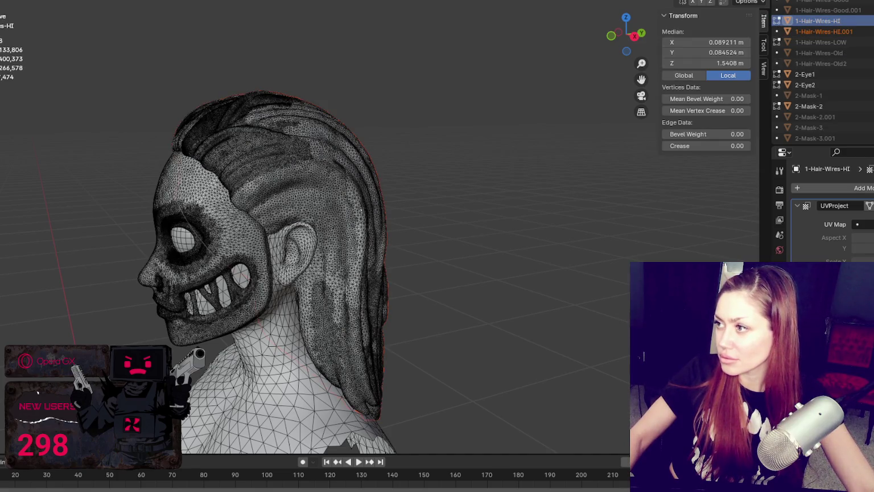
click(818, 21)
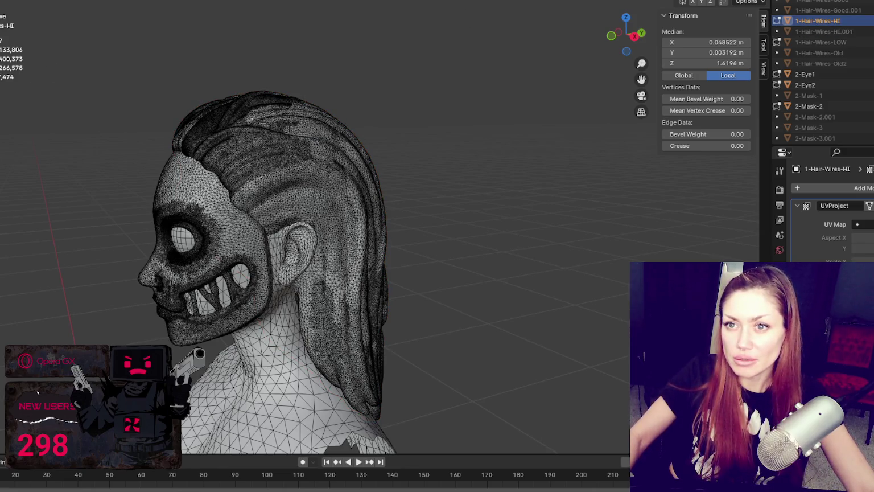
key(Tab)
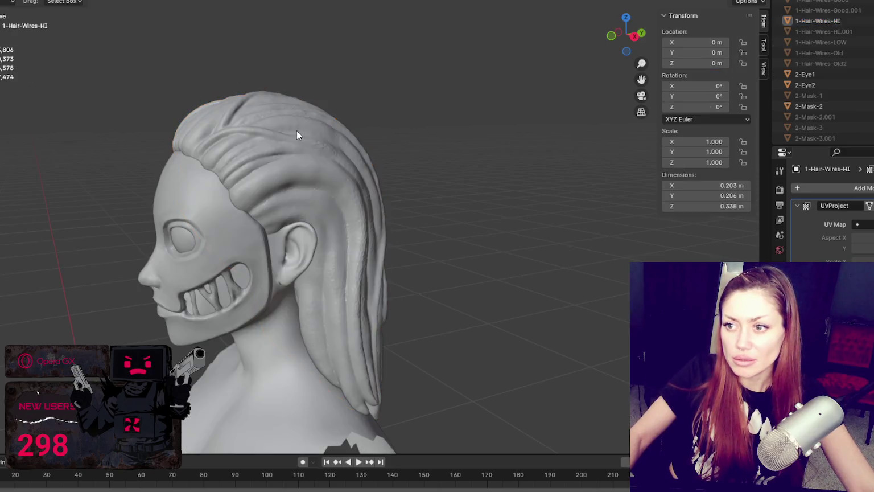
key(ctrl+a)
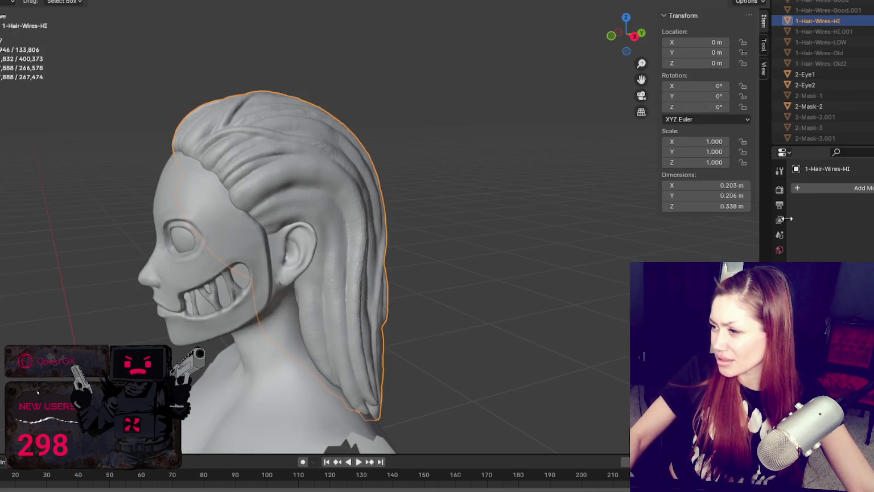
click(797, 191)
mouse_move(749, 192)
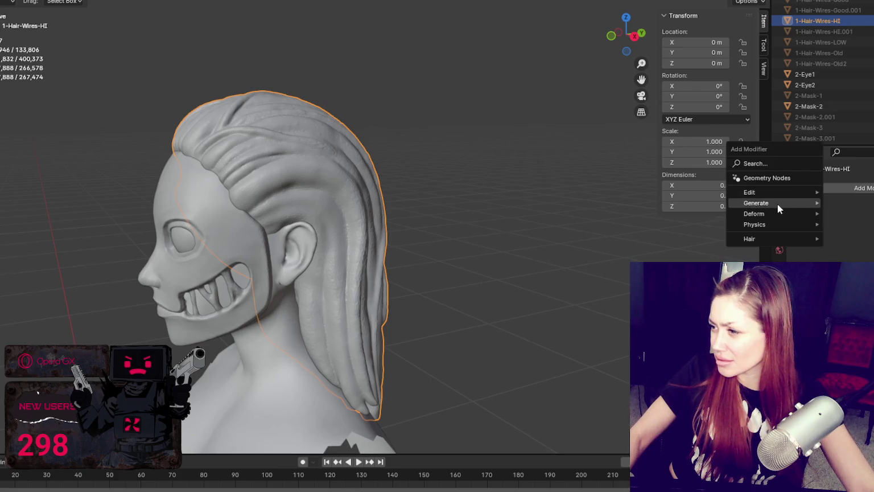